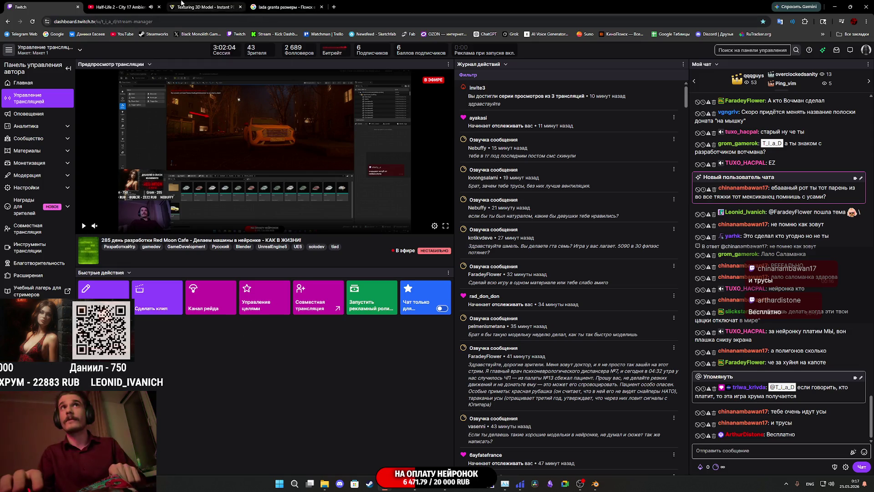
# Step: Switch from the Twitch dashboard to the Tripo 'Texturing 3D Model' tab showing the van
pyautogui.click(195, 7)
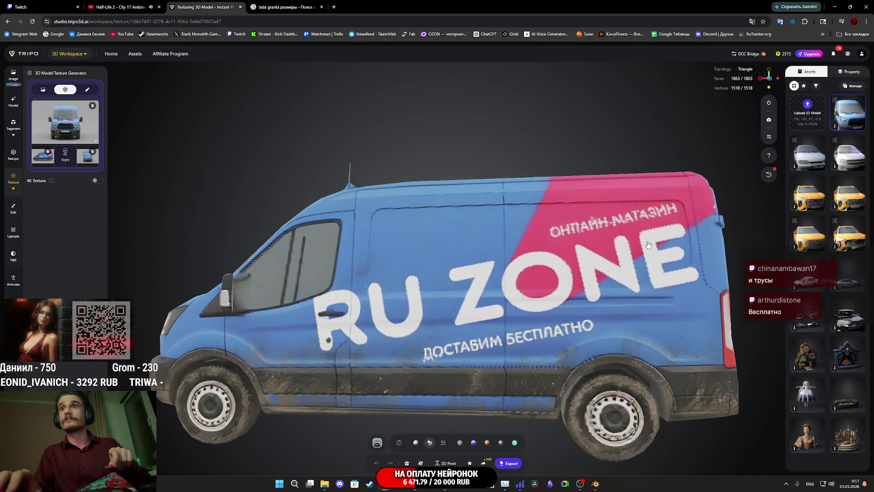
# Step: Inspect the van from rear and front, then open its version history
pyautogui.moveTo(656, 269)
pyautogui.mouseDown()
pyautogui.moveTo(539, 274)
pyautogui.moveTo(537, 283)
pyautogui.moveTo(472, 277)
pyautogui.moveTo(576, 289)
pyautogui.moveTo(660, 268)
pyautogui.mouseUp()
pyautogui.scroll(-2, 553, 275)
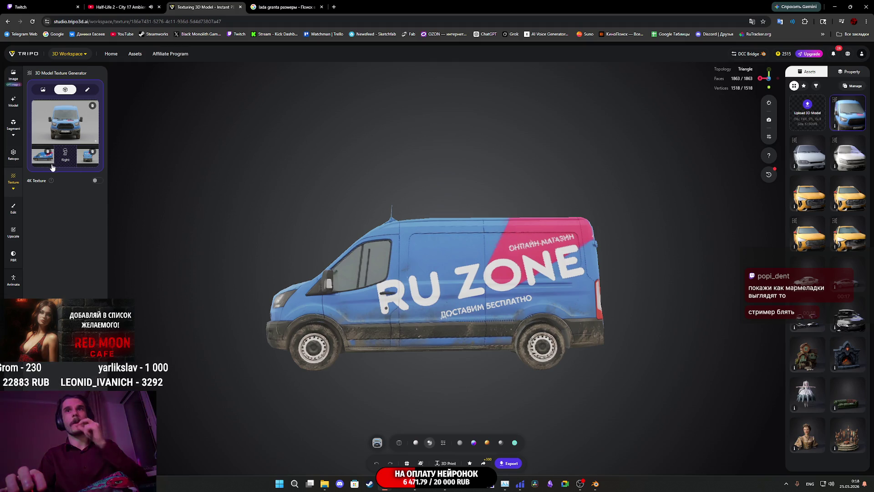
pyautogui.moveTo(458, 282)
pyautogui.mouseDown()
pyautogui.moveTo(568, 299)
pyautogui.moveTo(531, 296)
pyautogui.moveTo(529, 287)
pyautogui.mouseUp()
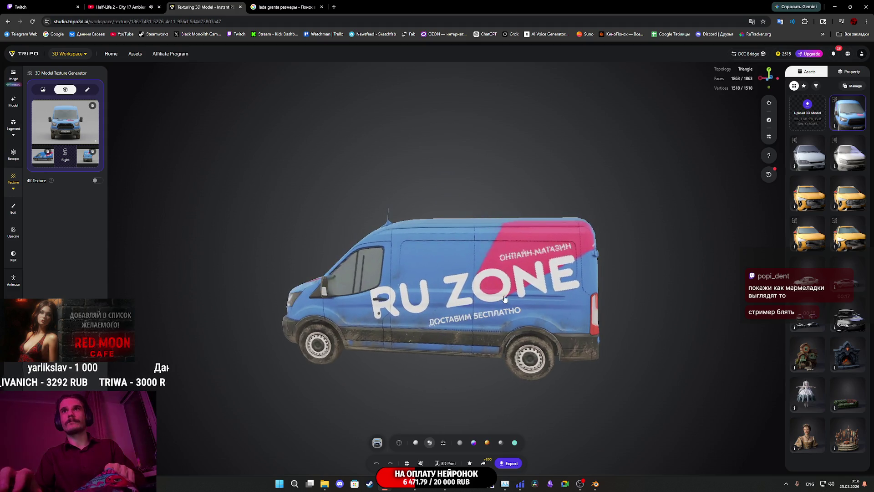
pyautogui.scroll(3, 529, 287)
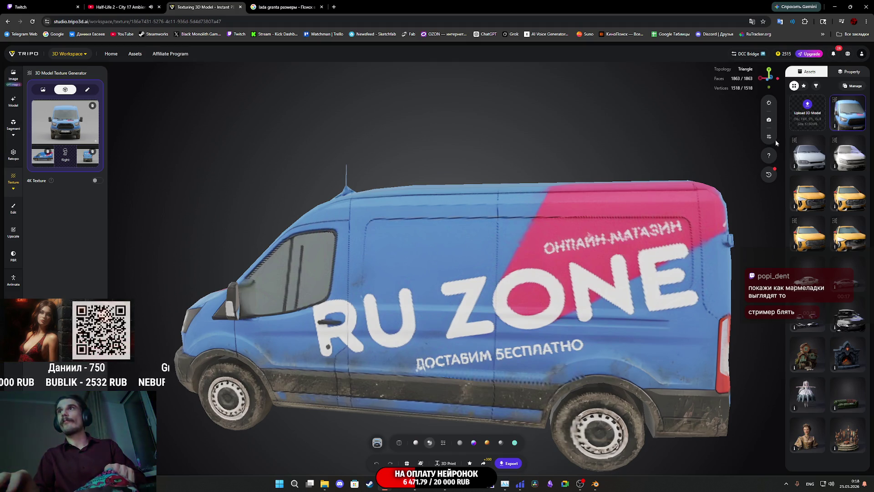
pyautogui.click(769, 177)
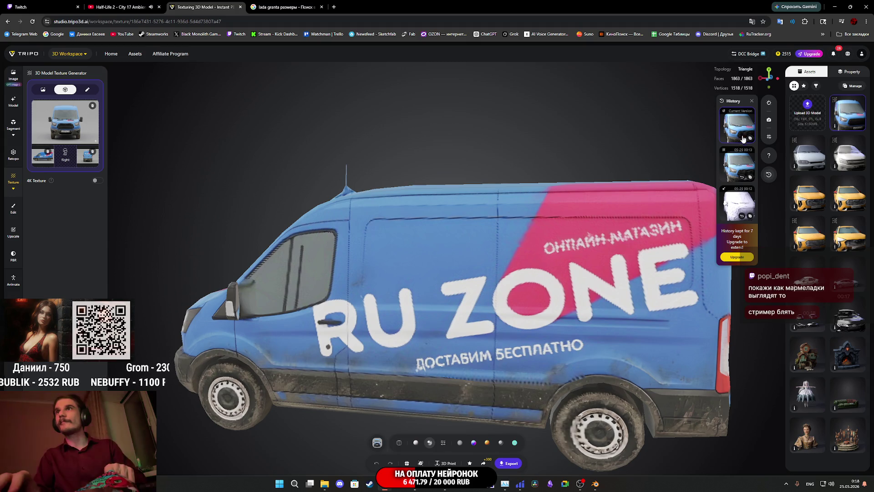
# Step: Restore the second, earlier textured version from the History panel
pyautogui.click(732, 169)
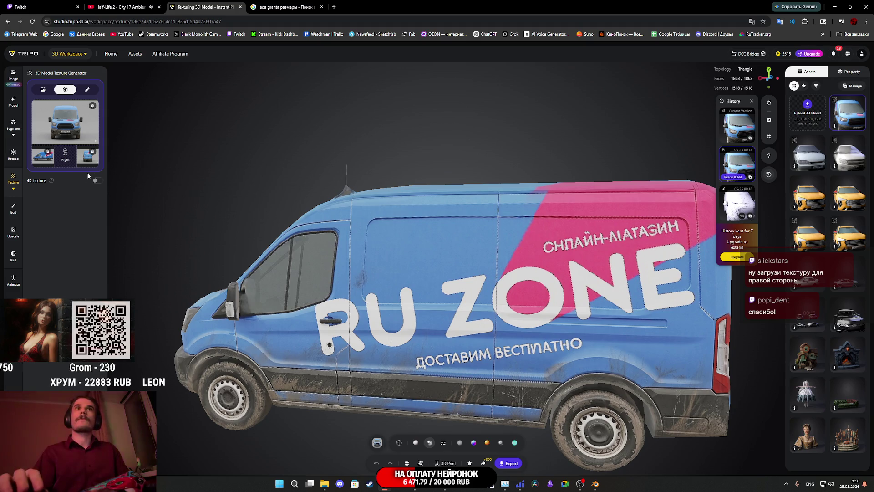
pyautogui.scroll(-2, 486, 271)
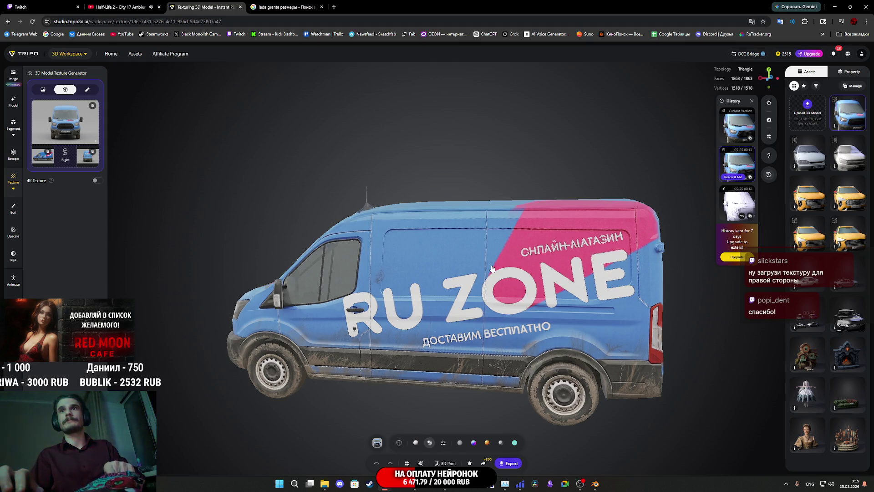
pyautogui.scroll(2, 494, 272)
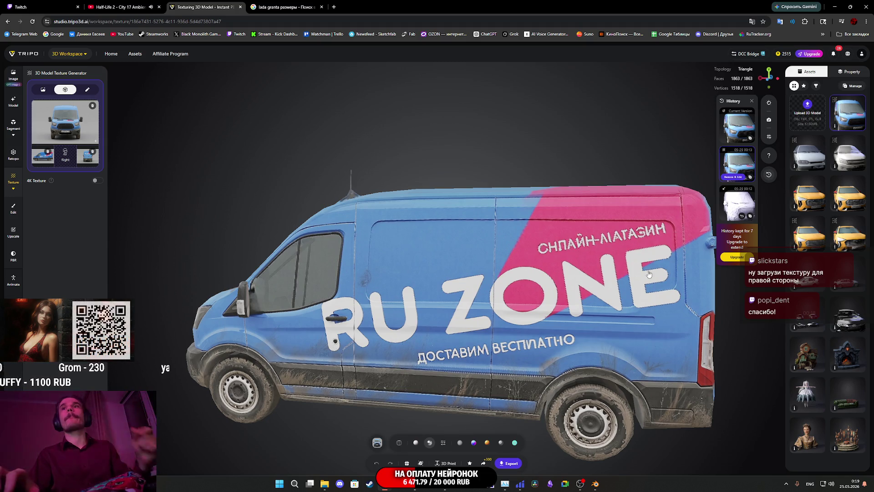
pyautogui.moveTo(649, 274); pyautogui.dragTo(505, 271)
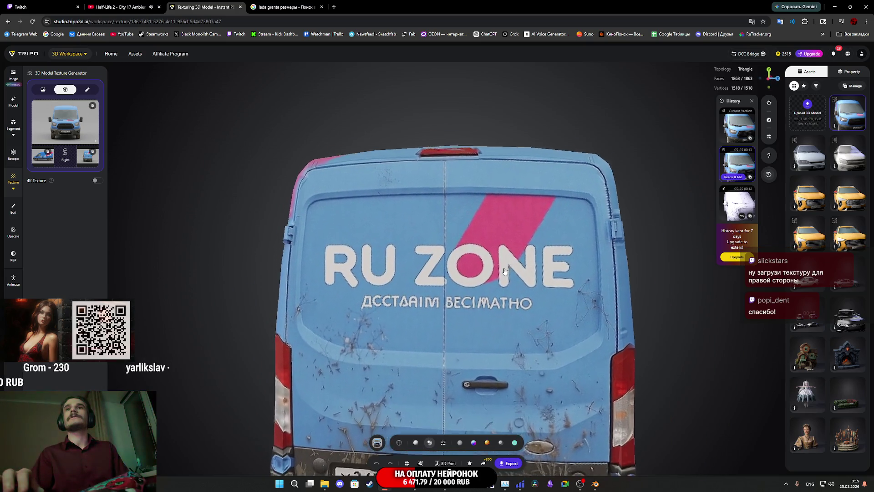
pyautogui.scroll(-5, 505, 271)
pyautogui.scroll(5, 504, 269)
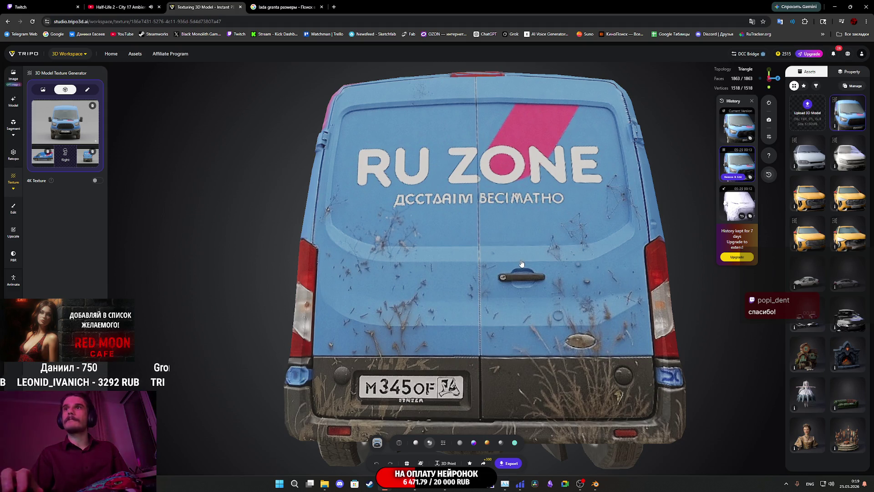
pyautogui.scroll(-3, 522, 263)
pyautogui.moveTo(522, 263)
pyautogui.mouseDown()
pyautogui.moveTo(483, 244)
pyautogui.moveTo(433, 274)
pyautogui.moveTo(510, 314)
pyautogui.moveTo(560, 319)
pyautogui.moveTo(586, 353)
pyautogui.moveTo(637, 322)
pyautogui.moveTo(680, 272)
pyautogui.mouseUp()
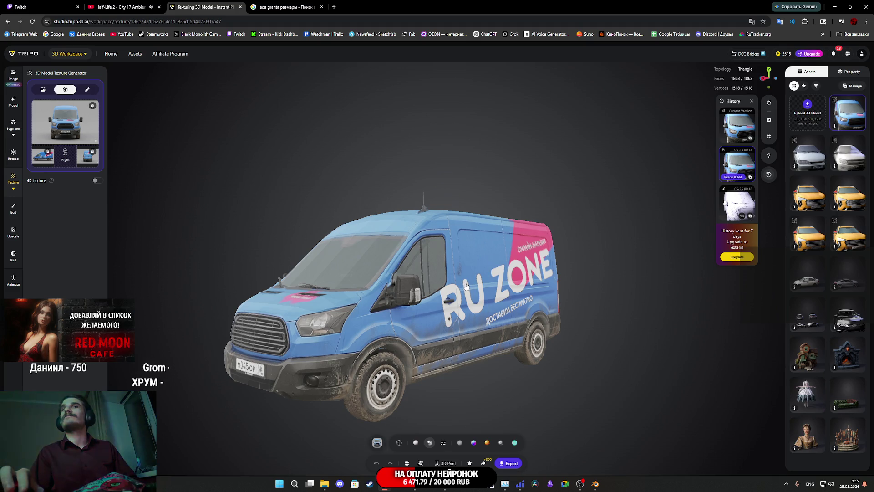
pyautogui.moveTo(466, 287); pyautogui.dragTo(536, 285)
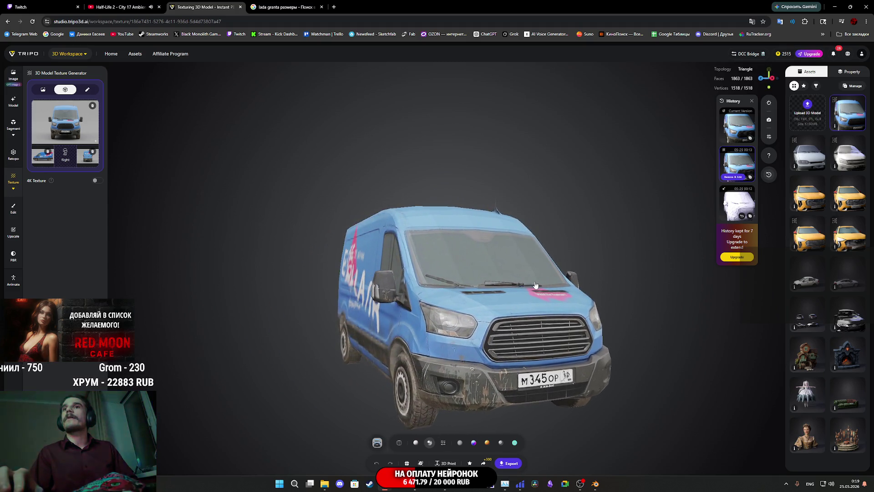
# Step: Export the van as an FBX/Blender file with 4k texture
pyautogui.click(511, 463)
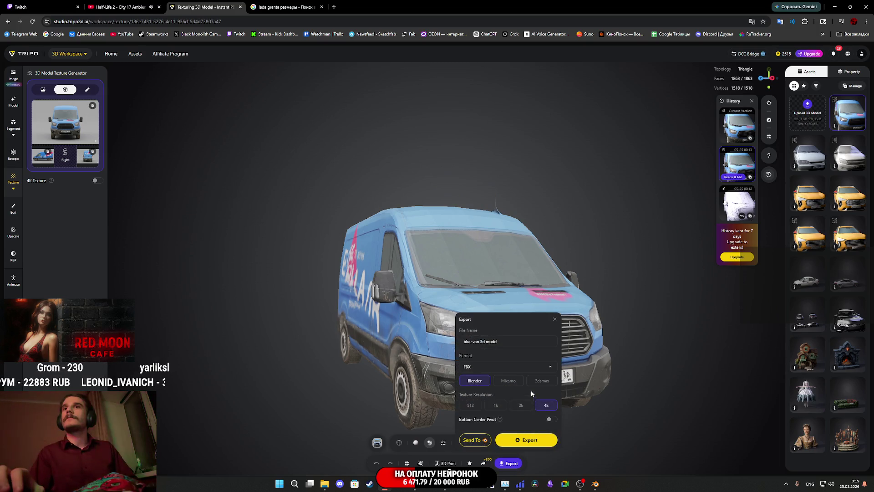
pyautogui.click(523, 440)
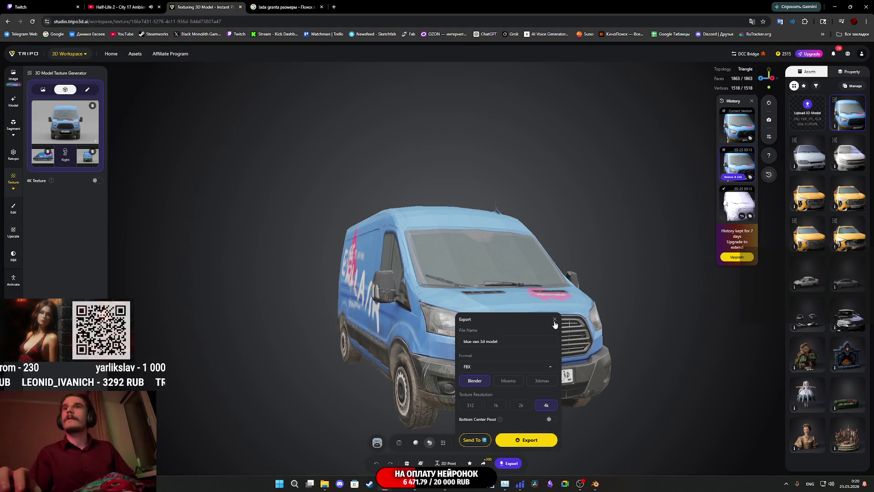
pyautogui.click(14, 212)
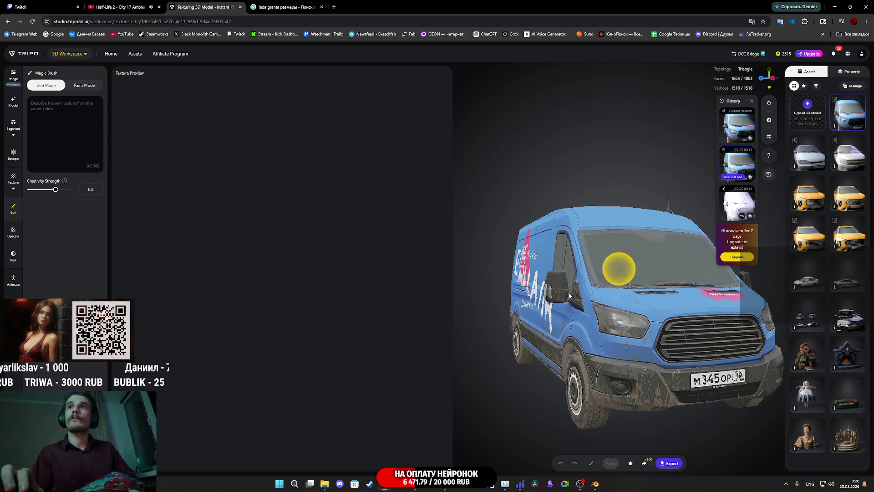
# Step: Orbit the van to its RU ZONE side, try Paint Mode, then return to Gen Mode
pyautogui.moveTo(573, 298); pyautogui.dragTo(651, 306)
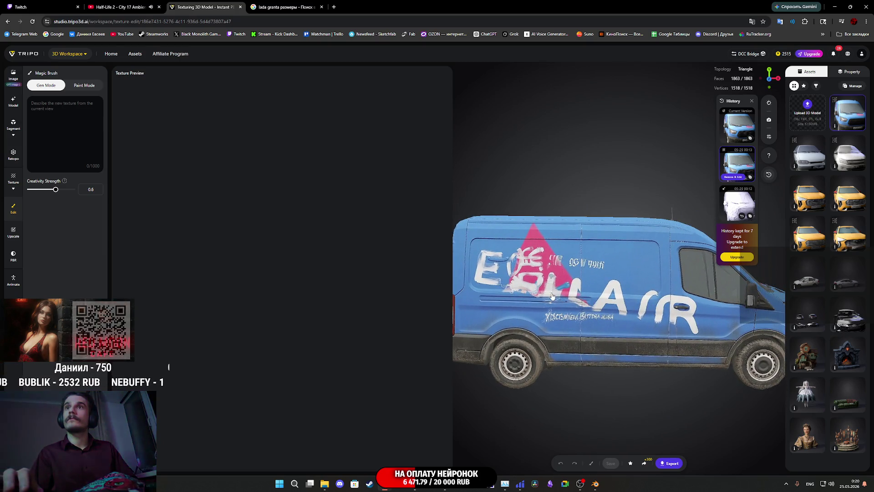
pyautogui.moveTo(552, 296)
pyautogui.mouseDown()
pyautogui.moveTo(451, 294)
pyautogui.moveTo(592, 296)
pyautogui.moveTo(510, 290)
pyautogui.mouseUp()
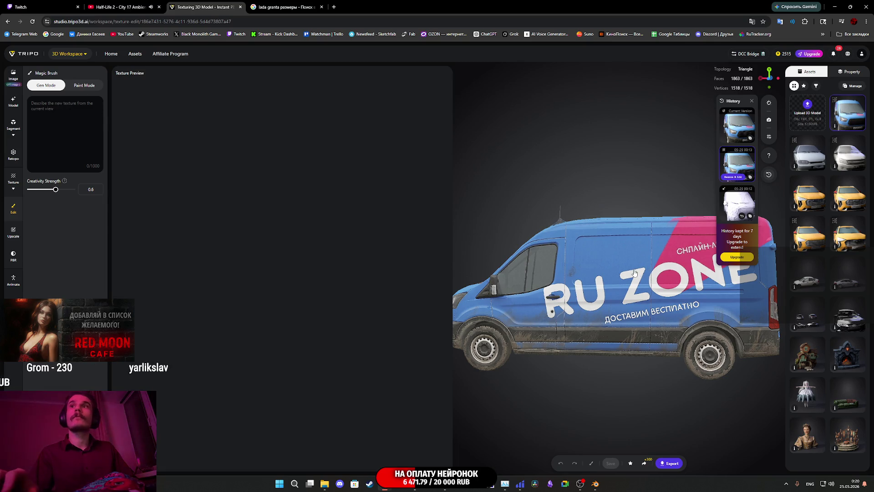
pyautogui.moveTo(608, 279)
pyautogui.mouseDown()
pyautogui.moveTo(627, 279)
pyautogui.moveTo(610, 276)
pyautogui.mouseUp()
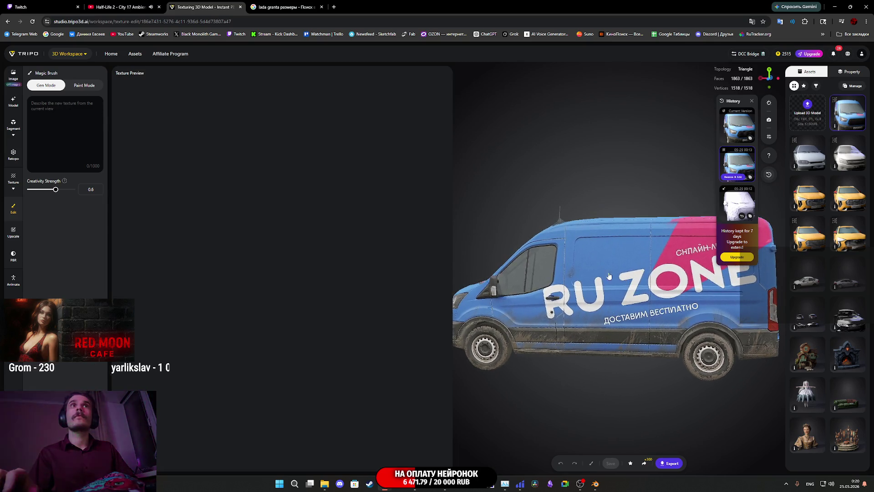
pyautogui.click(85, 85)
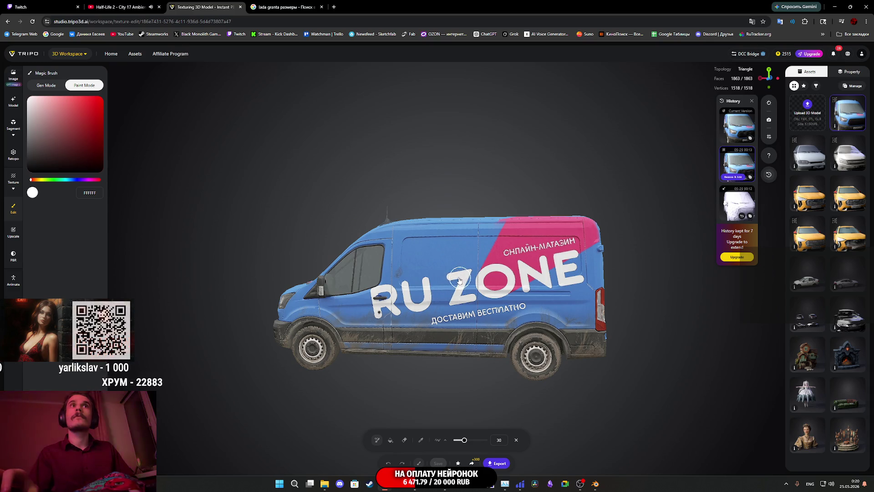
pyautogui.scroll(5, 469, 291)
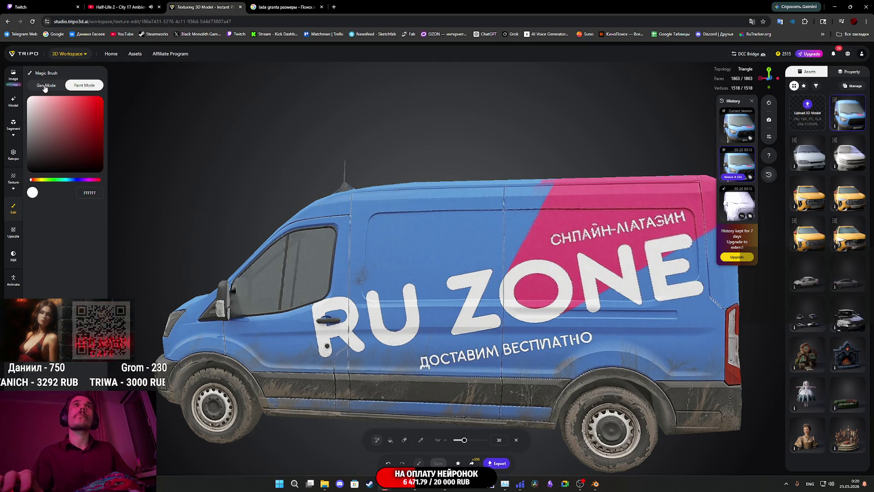
pyautogui.click(44, 86)
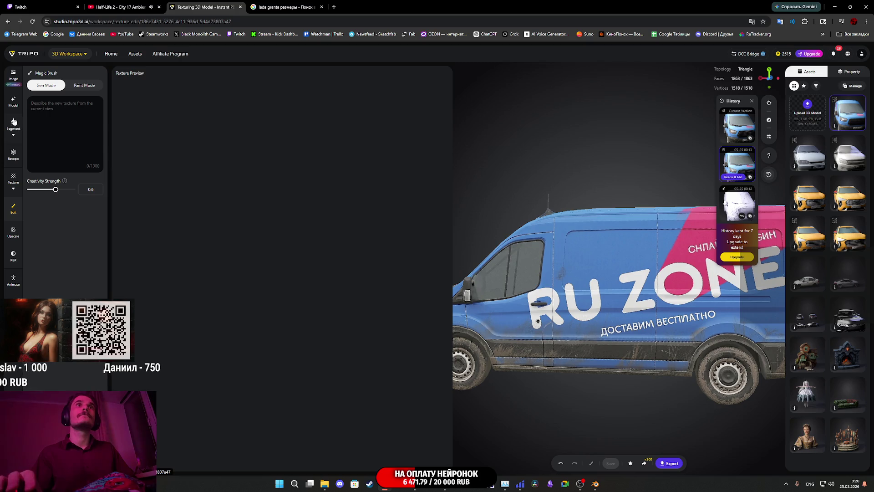
# Step: Exit texture editing, orbit to the van's rear, and open the reference images folder
pyautogui.press('Escape')
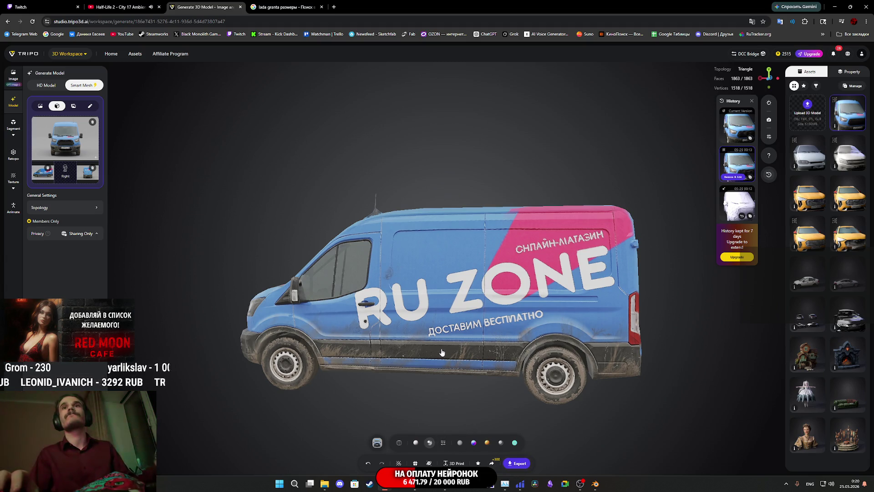
pyautogui.moveTo(442, 352)
pyautogui.mouseDown()
pyautogui.moveTo(506, 359)
pyautogui.moveTo(352, 337)
pyautogui.mouseUp()
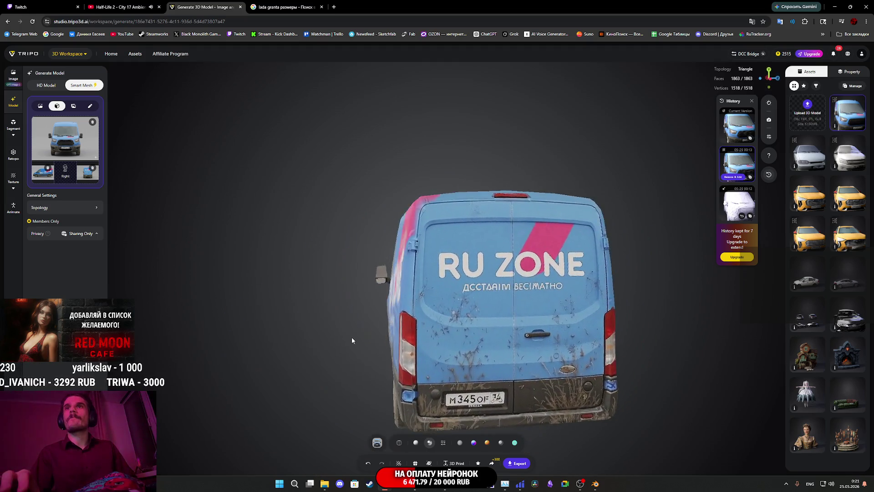
pyautogui.click(328, 487)
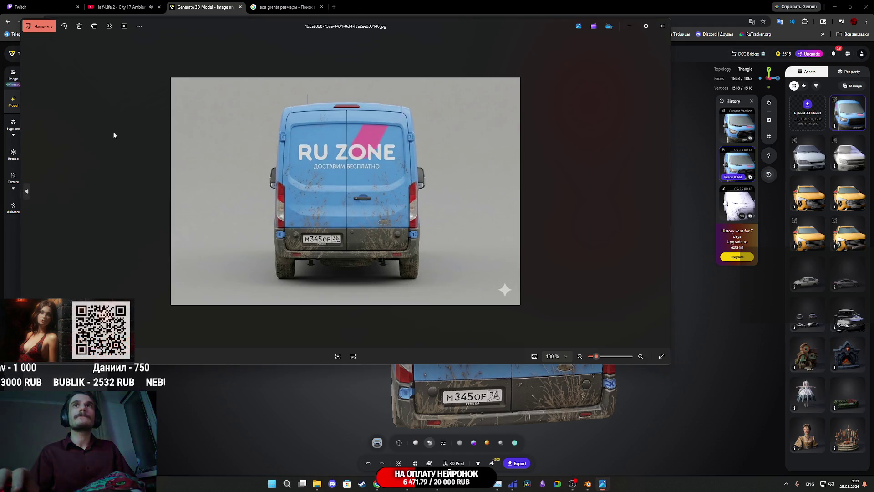
# Step: Generatively erase БЕСПЛАТНО beneath RU ZONE on the rear reference photo
pyautogui.click(39, 28)
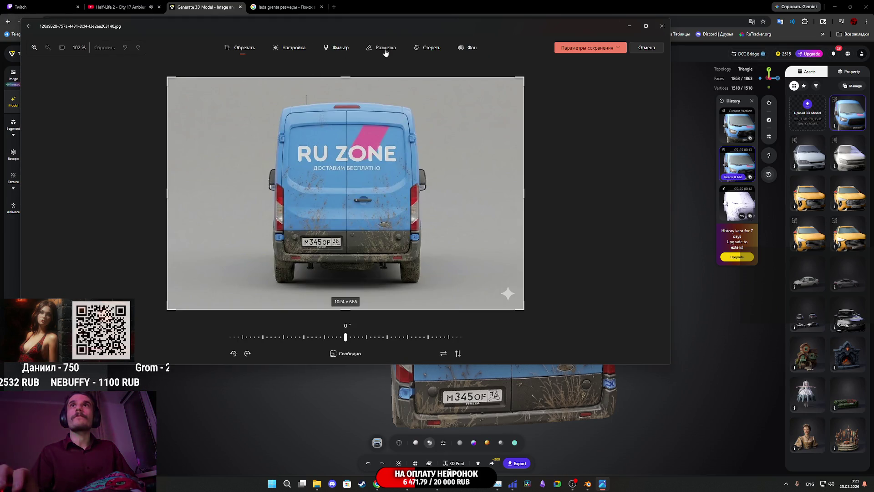
pyautogui.click(428, 48)
pyautogui.scroll(5, 368, 193)
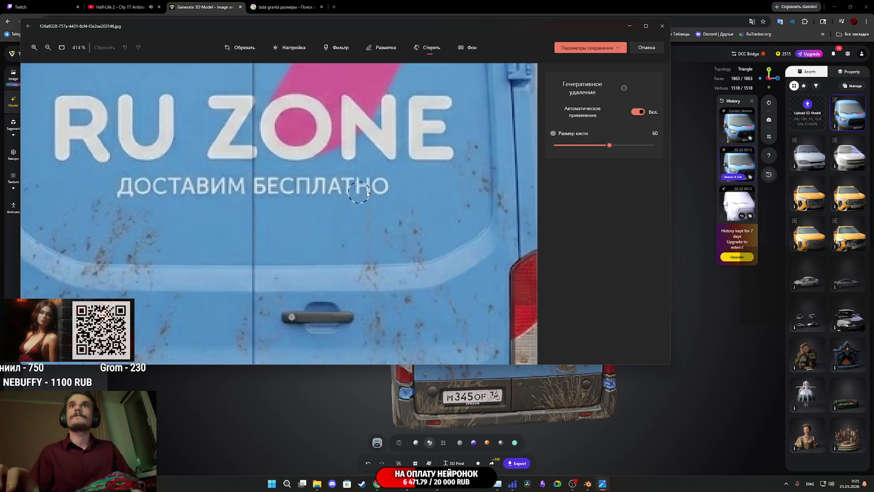
pyautogui.scroll(1, 388, 189)
pyautogui.moveTo(383, 192)
pyautogui.mouseDown()
pyautogui.moveTo(289, 188)
pyautogui.moveTo(267, 191)
pyautogui.moveTo(272, 199)
pyautogui.moveTo(246, 185)
pyautogui.mouseUp()
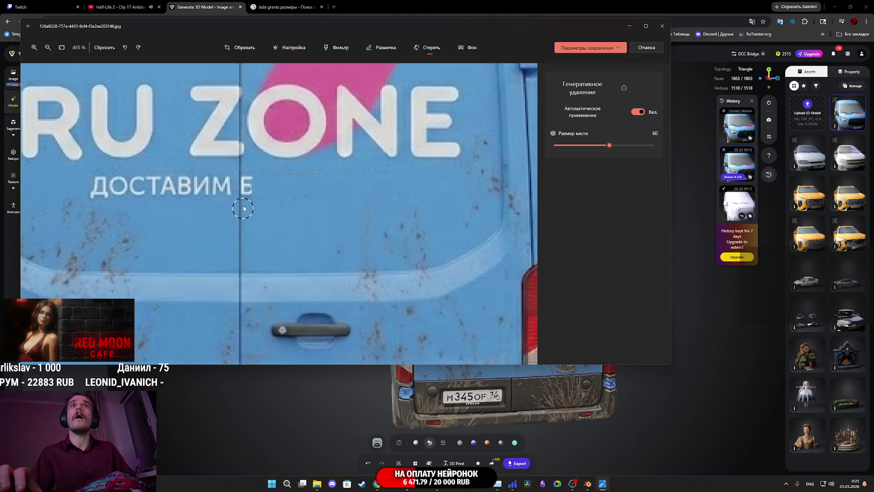
pyautogui.click(253, 193)
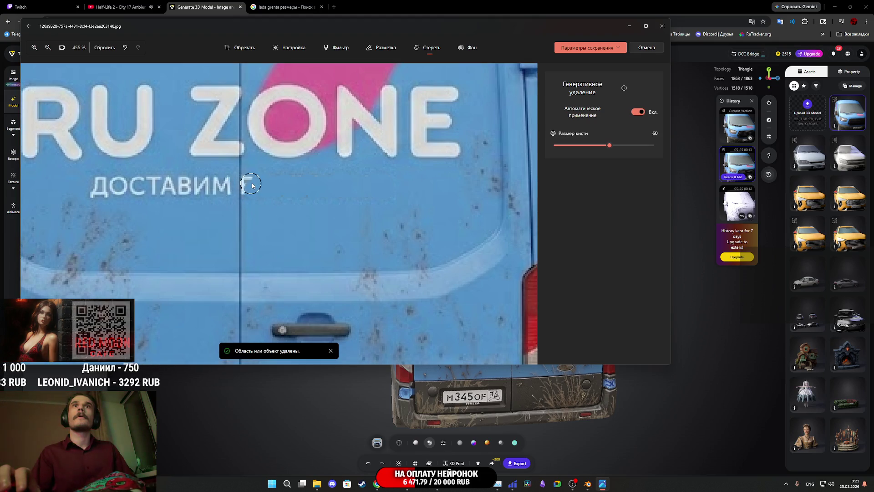
# Step: Erase ДОСТАВИМ as well and save over the original rear image
pyautogui.scroll(3, 230, 194)
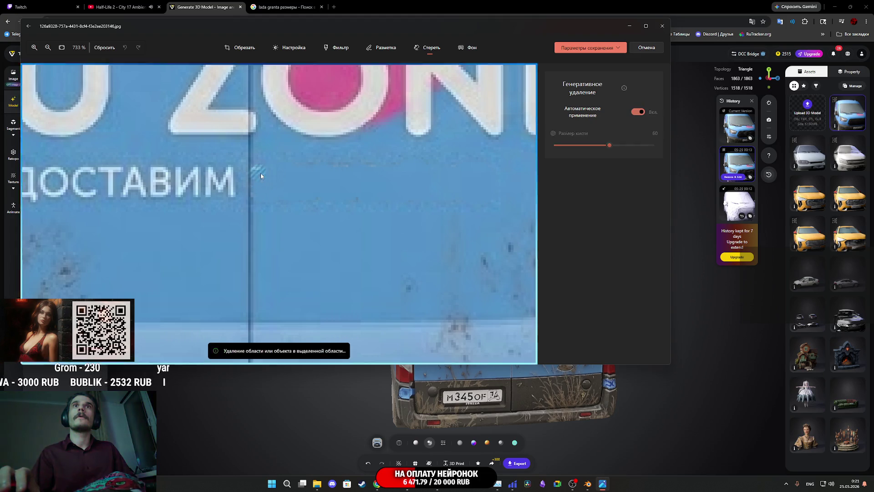
pyautogui.scroll(-3, 229, 195)
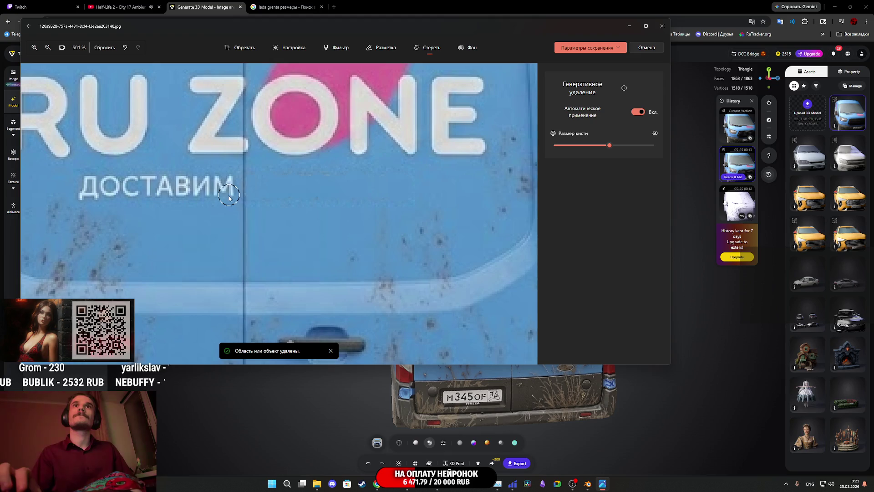
pyautogui.scroll(1, 283, 201)
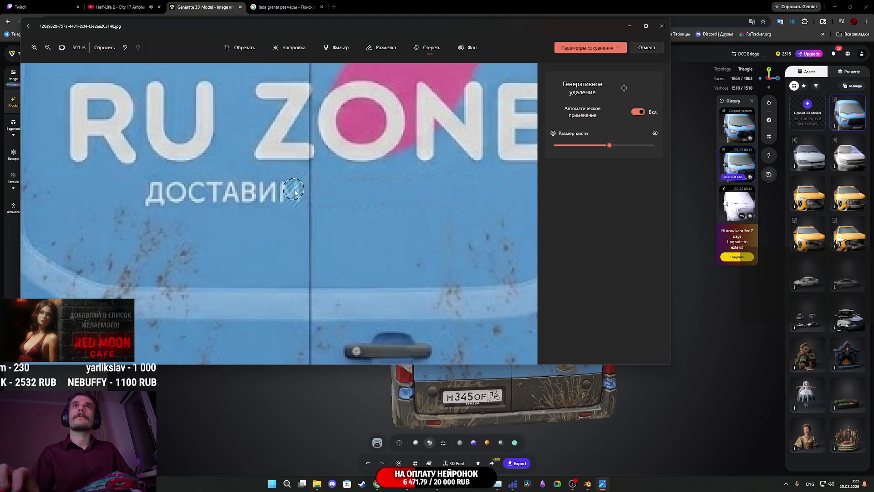
pyautogui.moveTo(270, 191)
pyautogui.mouseDown()
pyautogui.moveTo(148, 190)
pyautogui.moveTo(161, 202)
pyautogui.mouseUp()
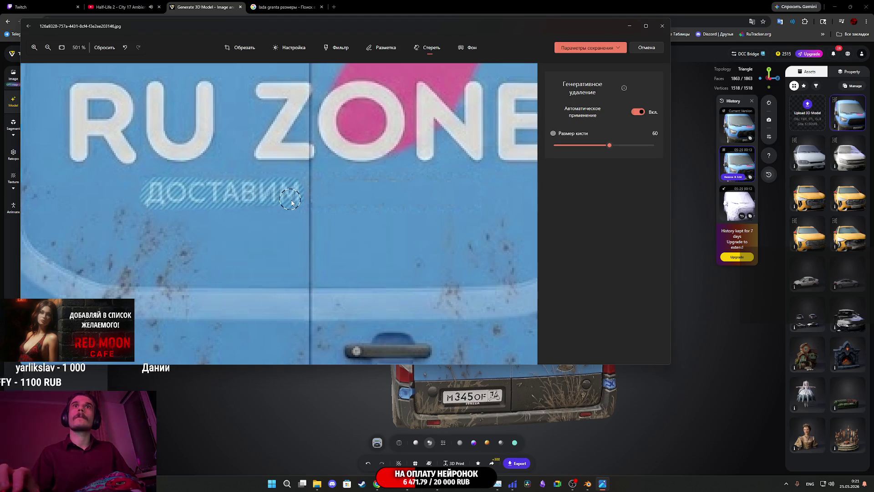
pyautogui.scroll(-5, 320, 209)
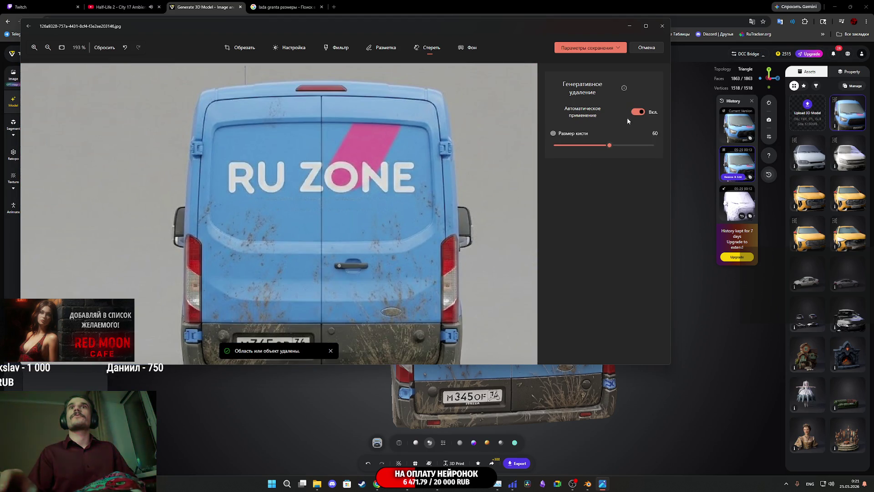
pyautogui.click(591, 48)
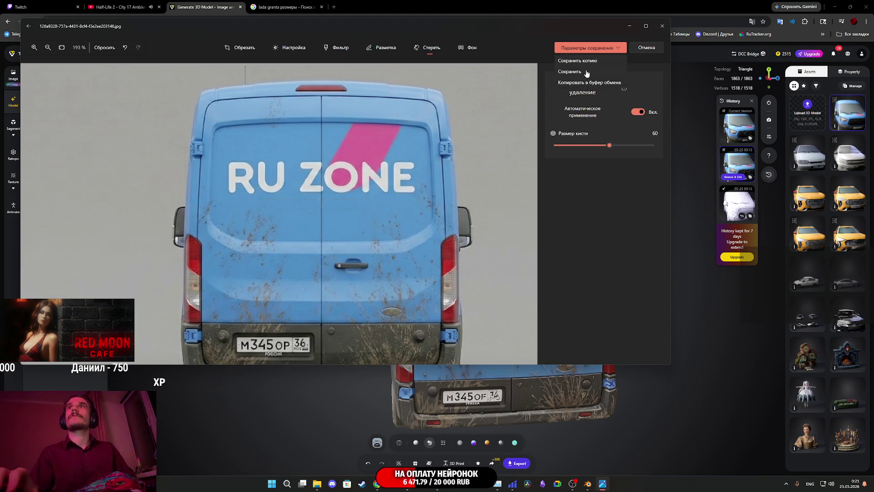
pyautogui.click(586, 73)
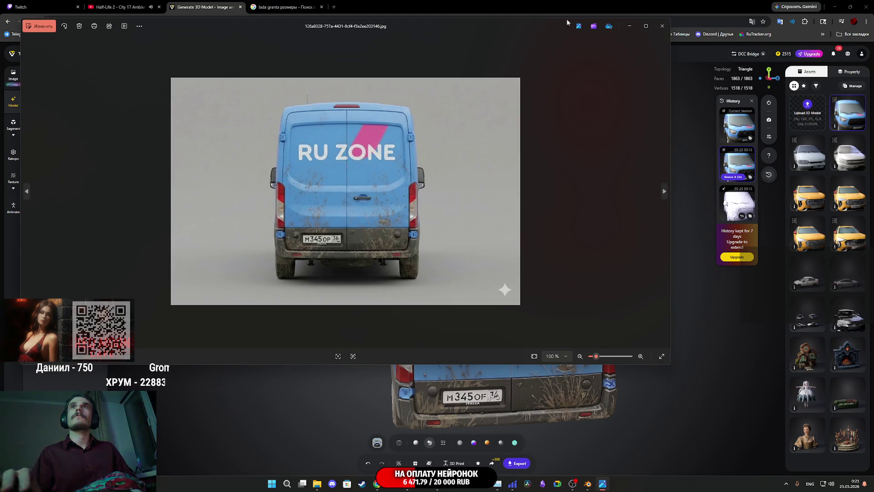
# Step: Open the side-view van image and begin generatively erasing the БЕСПЛАТНО lettering
pyautogui.click(663, 26)
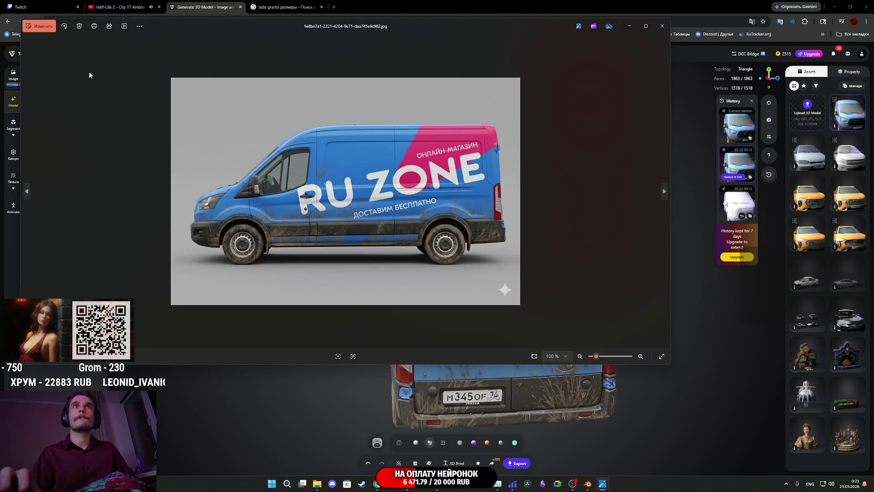
pyautogui.click(39, 27)
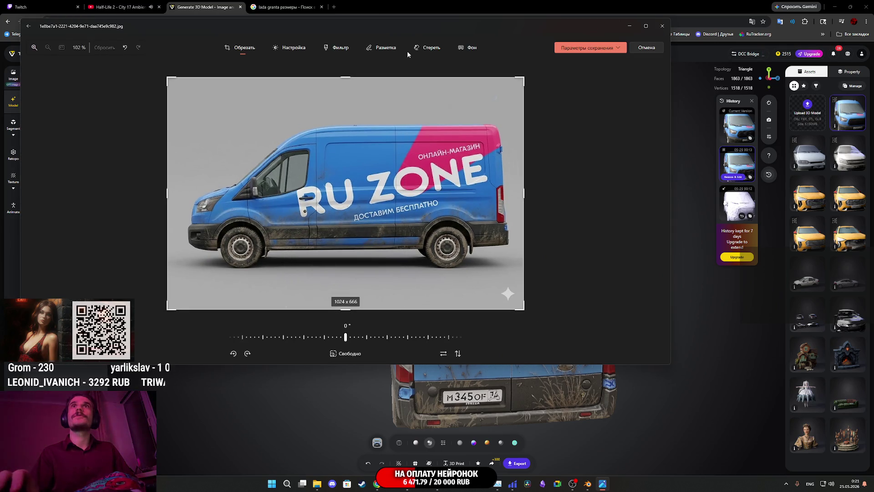
pyautogui.click(421, 48)
pyautogui.scroll(5, 394, 228)
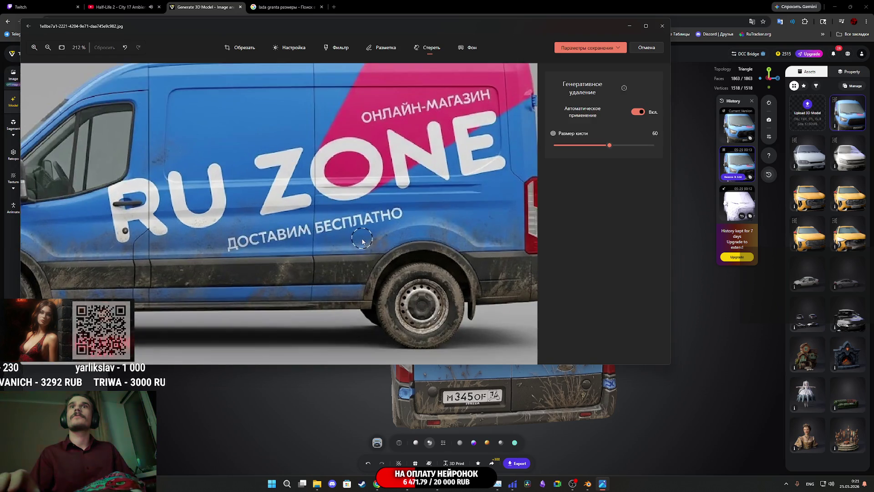
pyautogui.scroll(1, 395, 228)
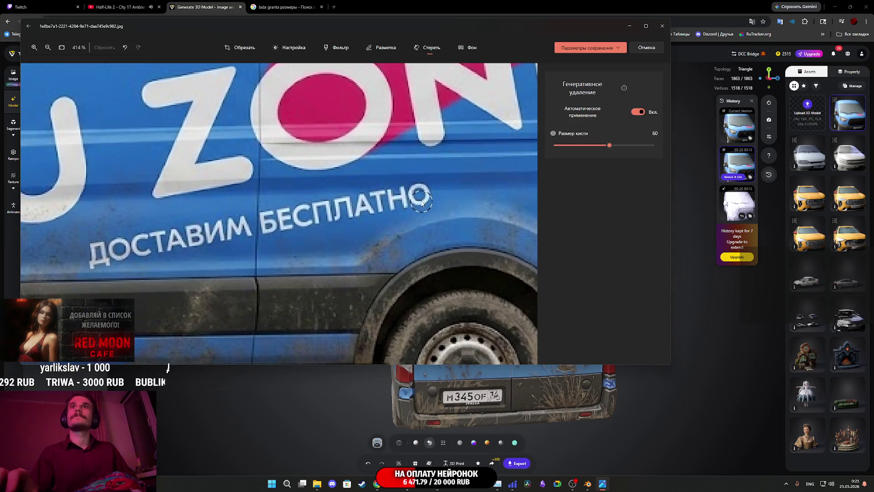
pyautogui.moveTo(422, 203)
pyautogui.mouseDown()
pyautogui.moveTo(319, 213)
pyautogui.moveTo(282, 226)
pyautogui.mouseUp()
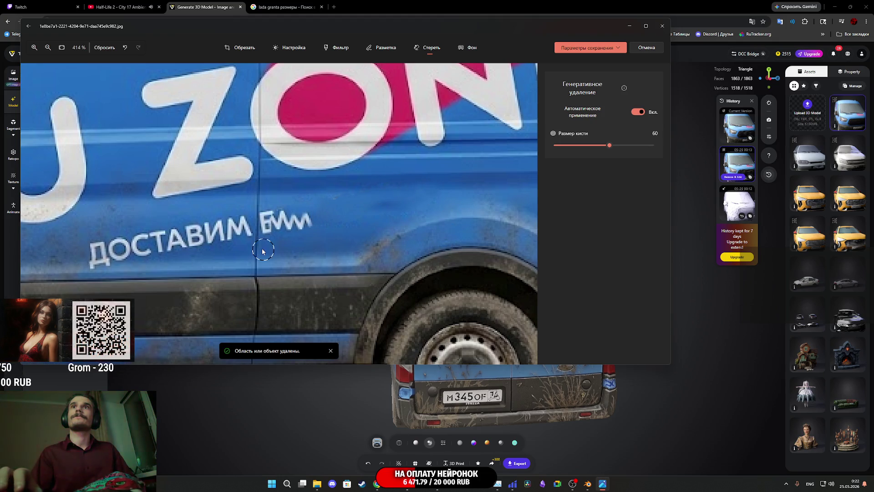
# Step: Finish erasing ДОСТАВИМ БЕСПЛАТНО, leaving plain blue panel below RU ZONE
pyautogui.scroll(3, 292, 235)
pyautogui.moveTo(335, 218); pyautogui.dragTo(288, 214)
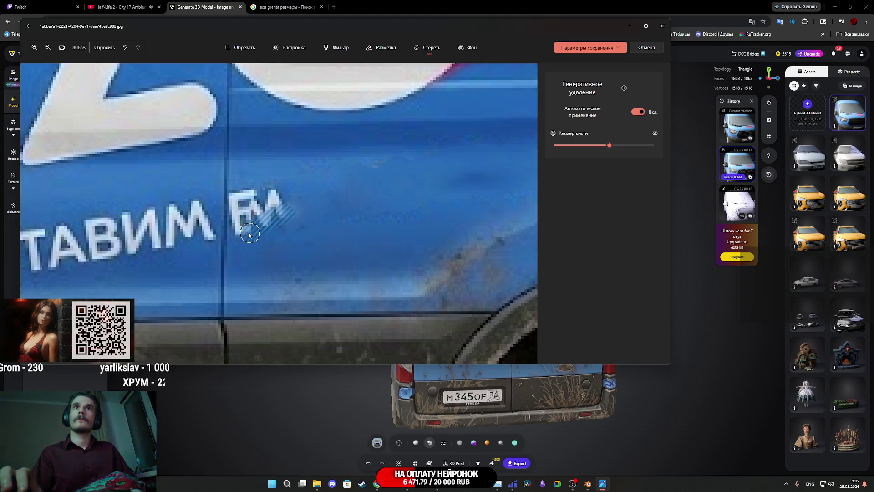
pyautogui.moveTo(249, 235)
pyautogui.mouseDown()
pyautogui.moveTo(239, 194)
pyautogui.moveTo(250, 224)
pyautogui.moveTo(283, 214)
pyautogui.moveTo(287, 225)
pyautogui.moveTo(271, 209)
pyautogui.moveTo(273, 198)
pyautogui.mouseUp()
pyautogui.moveTo(243, 231); pyautogui.dragTo(382, 213, button='middle')
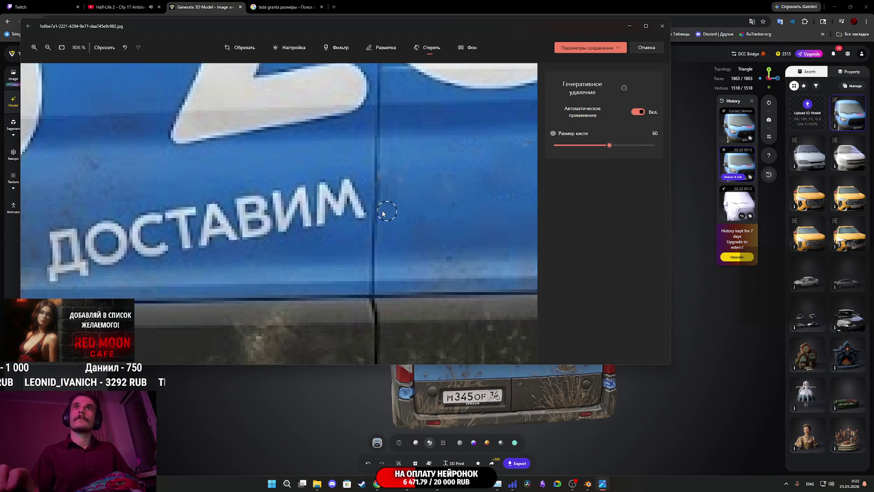
pyautogui.moveTo(358, 206)
pyautogui.mouseDown()
pyautogui.moveTo(342, 182)
pyautogui.moveTo(321, 214)
pyautogui.moveTo(328, 231)
pyautogui.mouseUp()
pyautogui.moveTo(325, 236); pyautogui.dragTo(406, 227, button='middle')
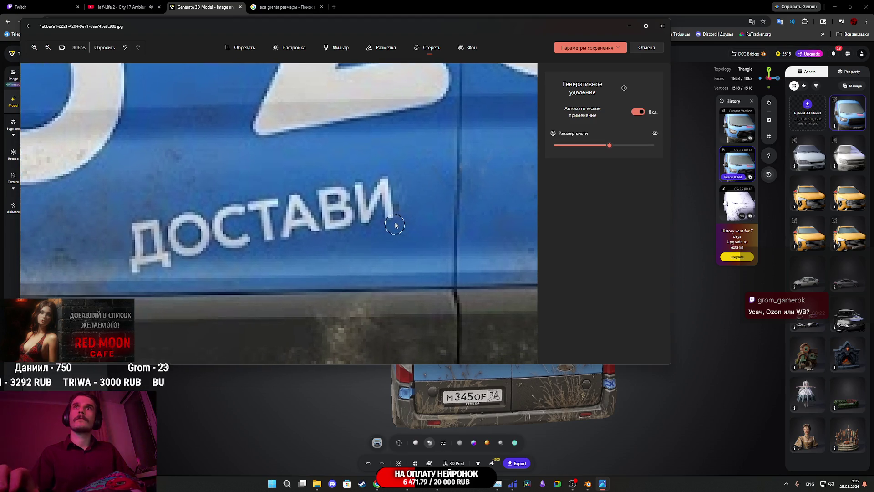
pyautogui.moveTo(403, 226)
pyautogui.mouseDown()
pyautogui.moveTo(392, 191)
pyautogui.moveTo(344, 220)
pyautogui.moveTo(130, 268)
pyautogui.moveTo(135, 233)
pyautogui.moveTo(355, 207)
pyautogui.moveTo(328, 194)
pyautogui.moveTo(303, 220)
pyautogui.moveTo(147, 244)
pyautogui.mouseUp()
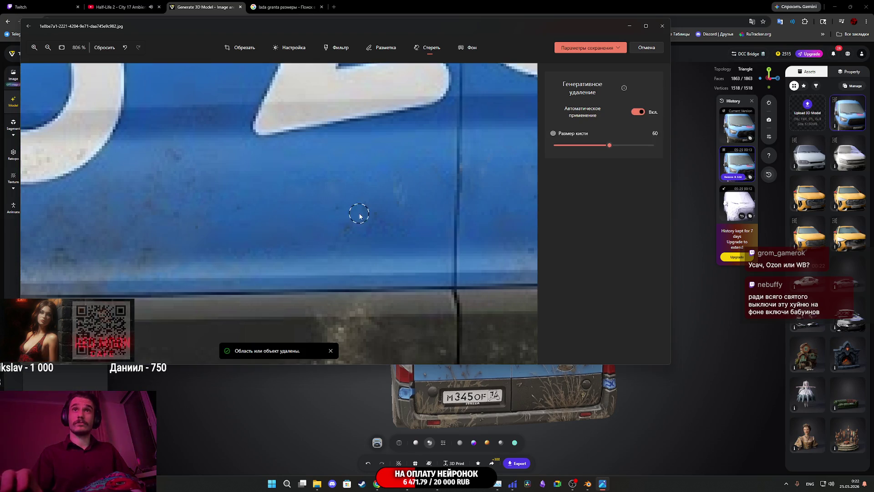
pyautogui.scroll(-10, 357, 210)
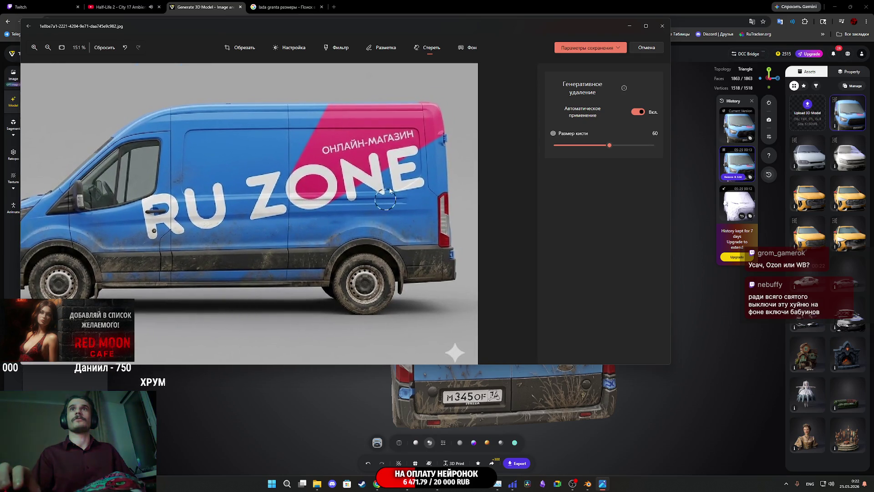
# Step: Erase МАГАЗИН and ОНЛАЙН from the side view and save the image
pyautogui.scroll(2, 414, 142)
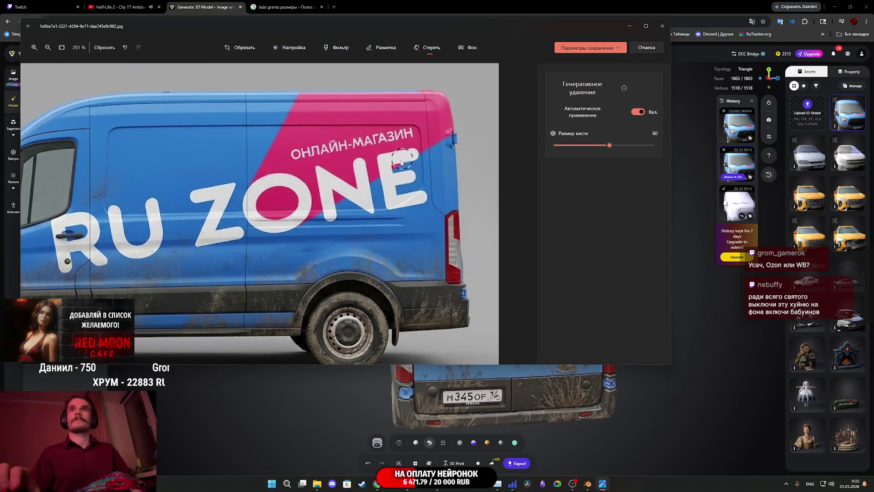
pyautogui.scroll(7, 401, 162)
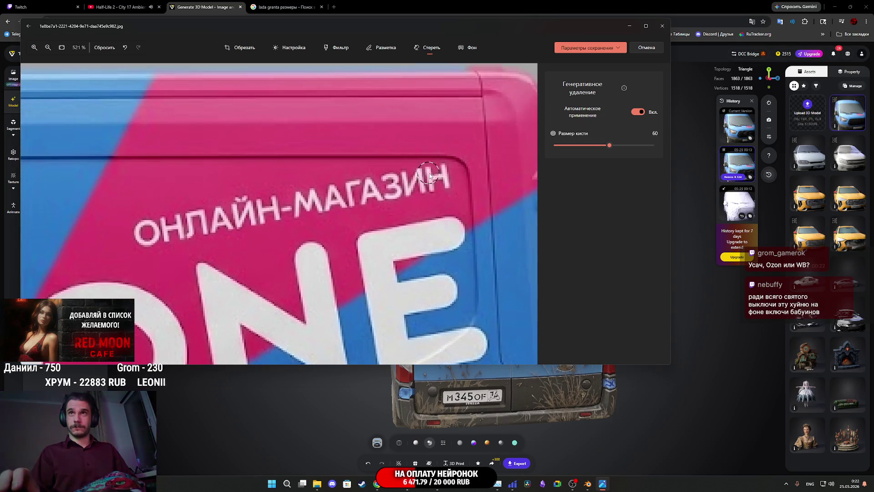
pyautogui.moveTo(446, 177); pyautogui.dragTo(301, 203)
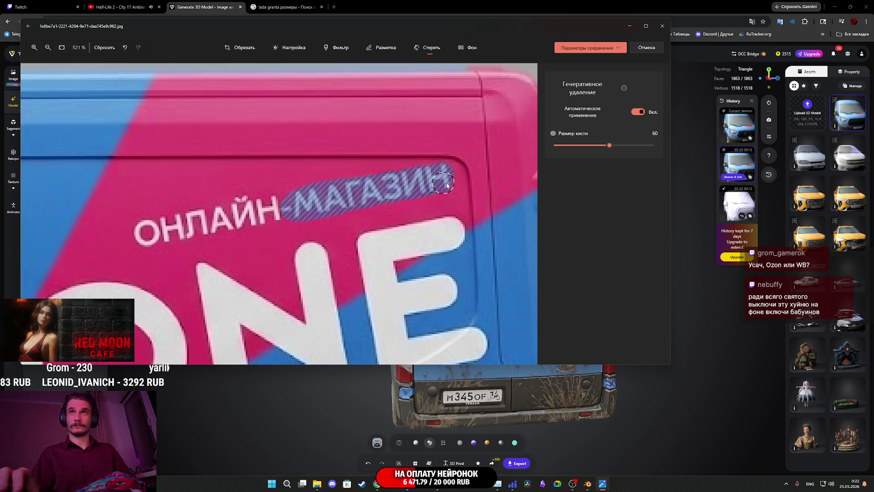
pyautogui.hscroll(-5, 417, 216)
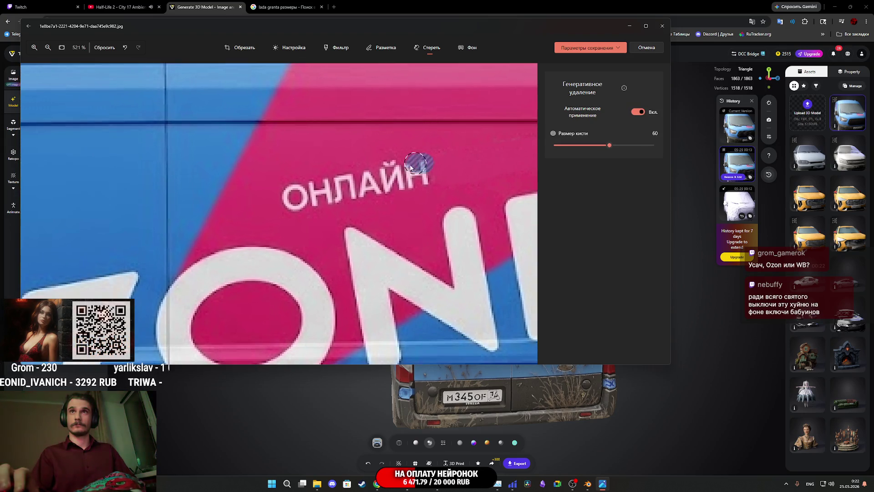
pyautogui.moveTo(421, 163)
pyautogui.mouseDown()
pyautogui.moveTo(282, 199)
pyautogui.moveTo(426, 172)
pyautogui.moveTo(387, 191)
pyautogui.mouseUp()
pyautogui.scroll(-5, 391, 196)
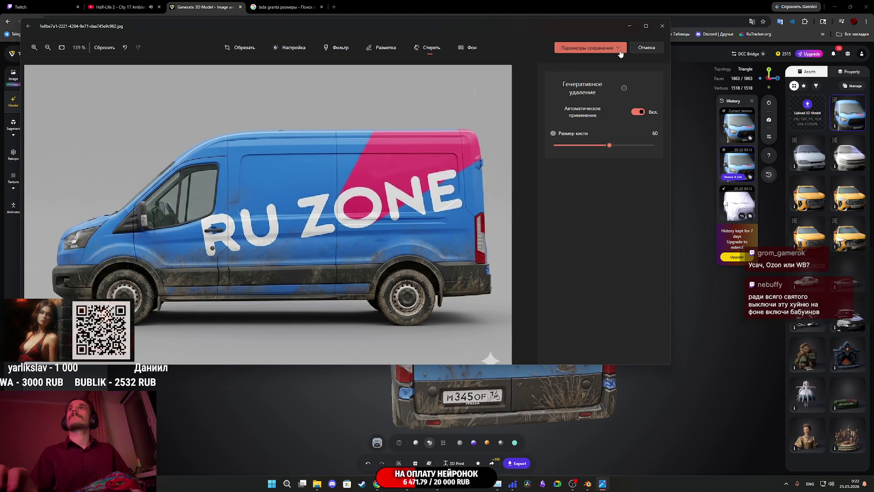
pyautogui.click(620, 48)
pyautogui.click(589, 73)
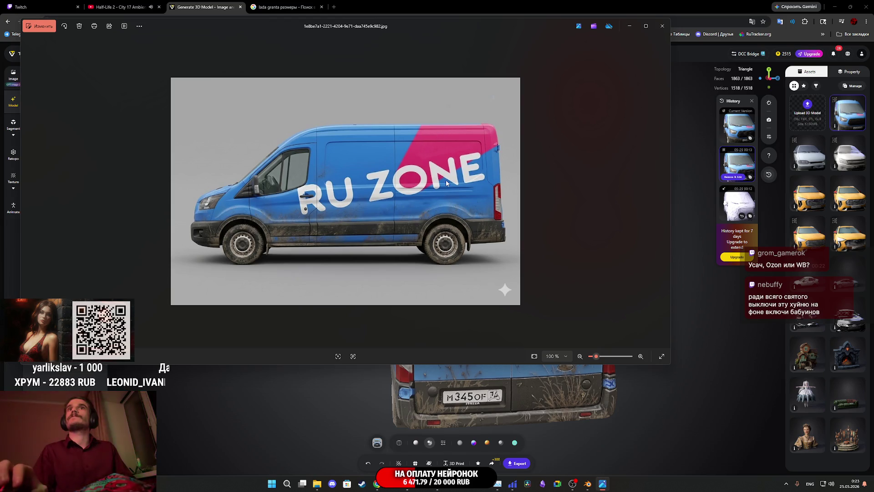
# Step: Close Photos and clear the old Left and Back reference images for retexturing
pyautogui.click(666, 30)
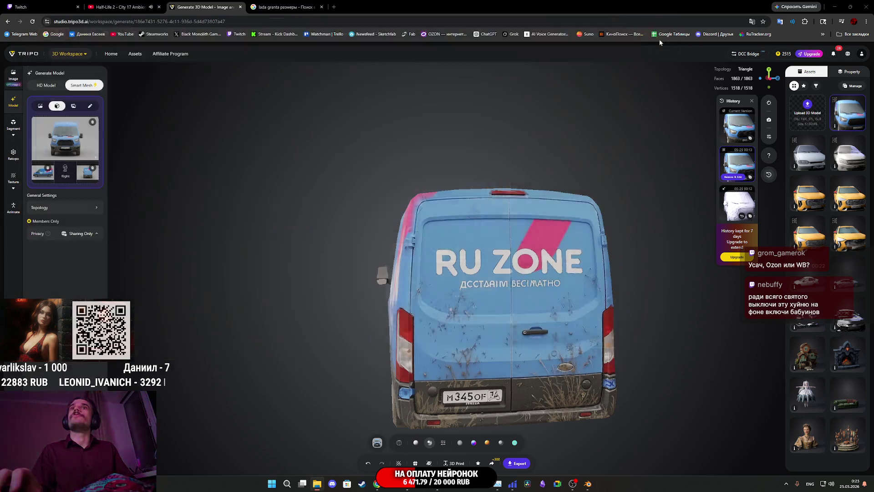
pyautogui.click(47, 169)
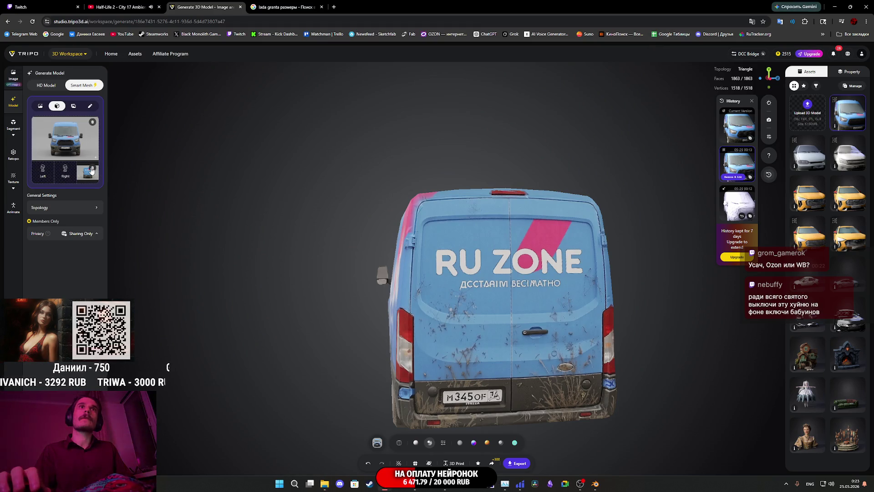
pyautogui.click(92, 169)
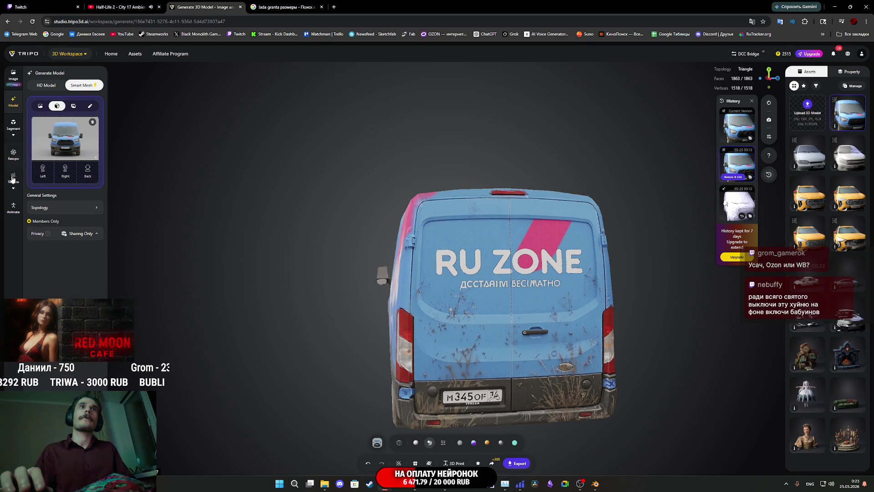
pyautogui.click(13, 179)
pyautogui.click(47, 153)
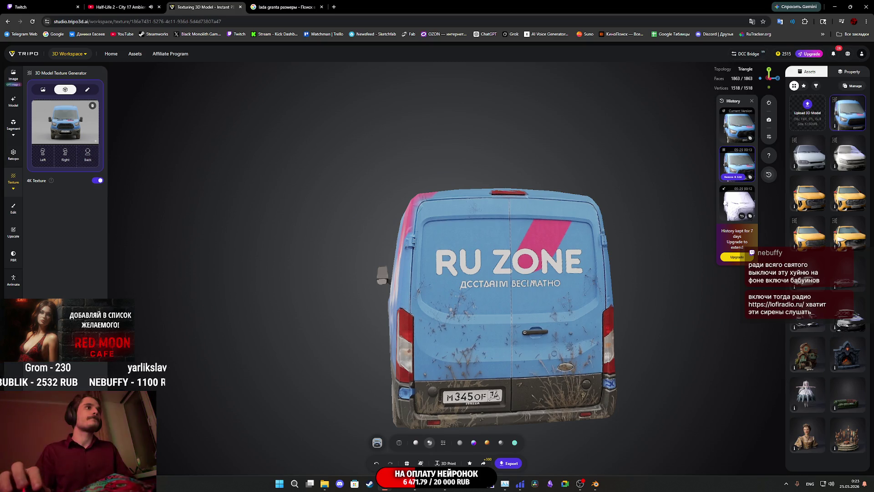
# Step: Add the edited side and rear images as Left and Back references, previewing the Left one
pyautogui.moveTo(2, 223)
pyautogui.mouseDown()
pyautogui.moveTo(63, 164)
pyautogui.moveTo(42, 152)
pyautogui.mouseUp()
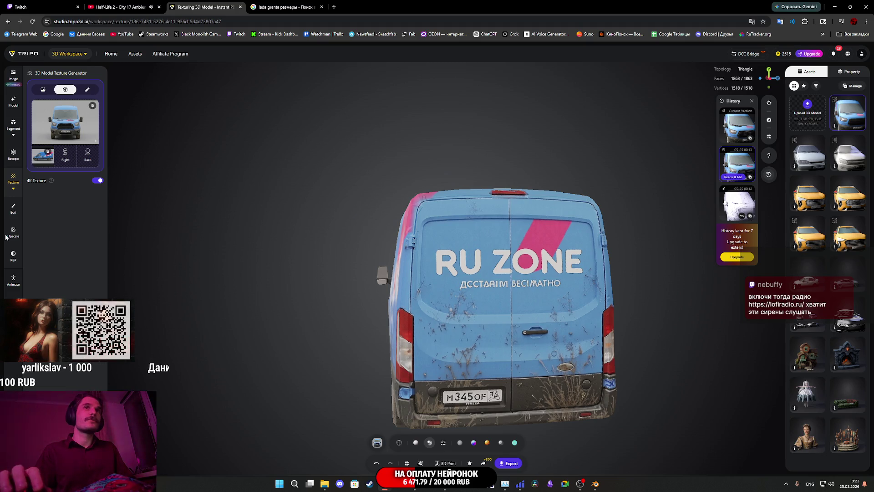
pyautogui.moveTo(5, 237); pyautogui.dragTo(87, 155)
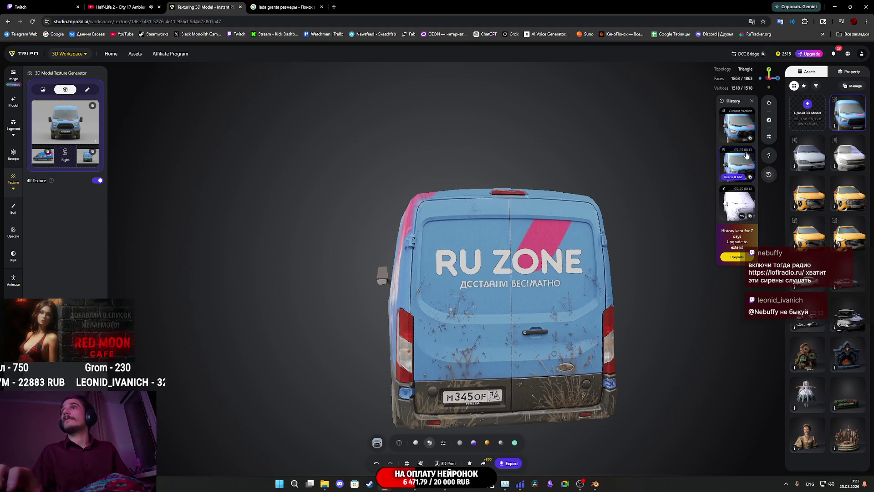
pyautogui.click(741, 125)
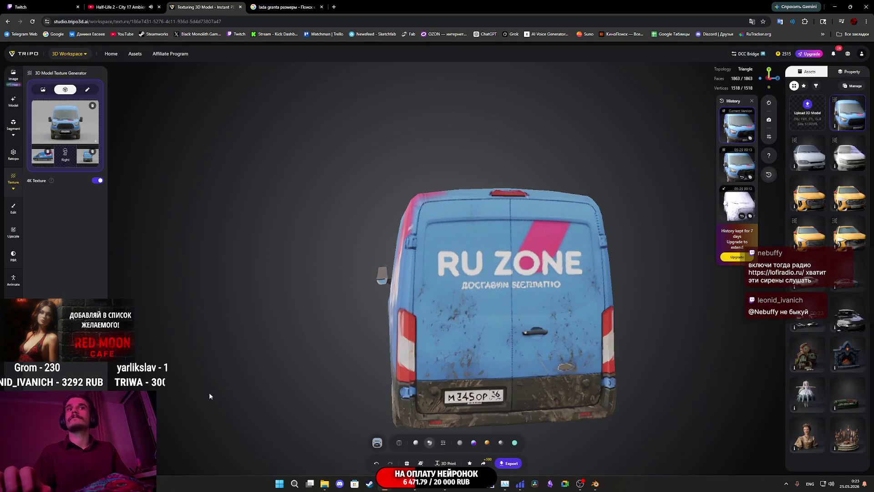
pyautogui.click(44, 163)
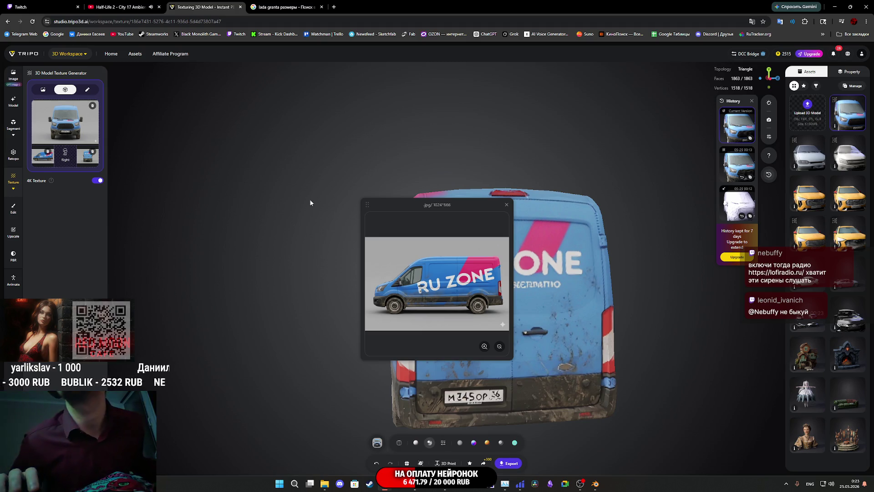
pyautogui.click(506, 204)
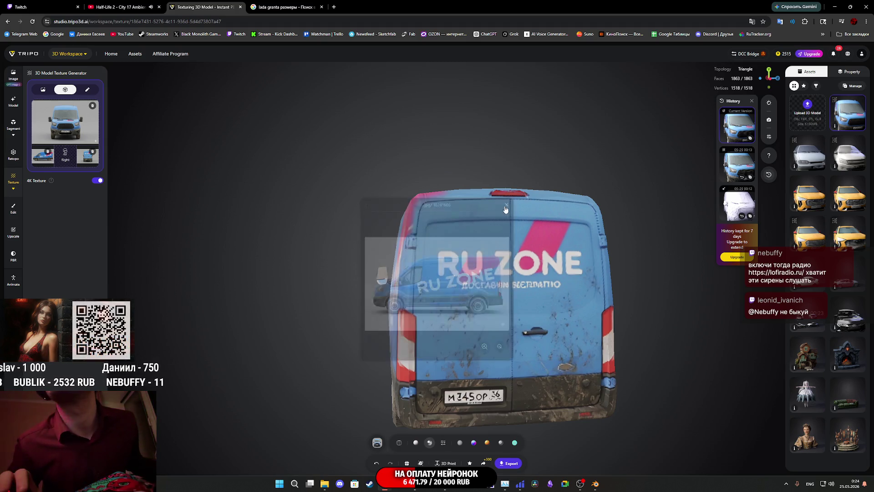
# Step: Orbit the retextured van to a rear three-quarter view to check the new texture
pyautogui.moveTo(382, 274)
pyautogui.mouseDown()
pyautogui.moveTo(536, 309)
pyautogui.moveTo(328, 273)
pyautogui.moveTo(173, 230)
pyautogui.mouseUp()
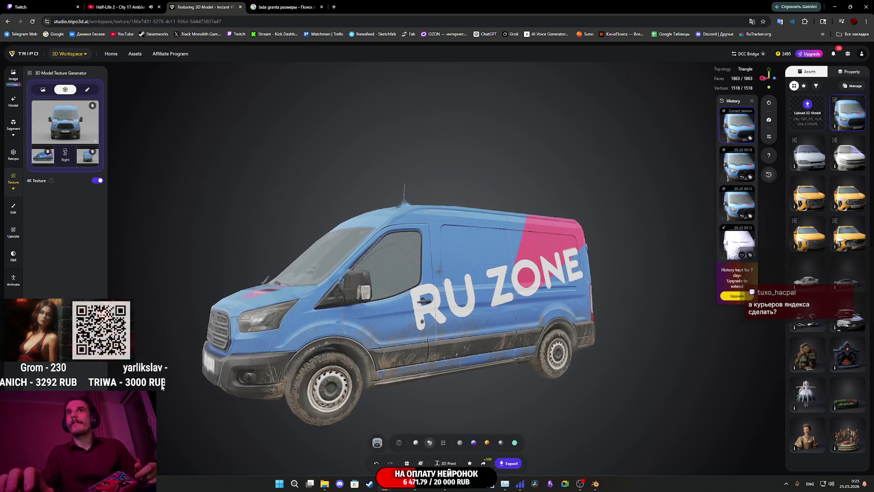
pyautogui.moveTo(413, 322)
pyautogui.mouseDown()
pyautogui.moveTo(460, 321)
pyautogui.moveTo(211, 316)
pyautogui.moveTo(196, 325)
pyautogui.mouseUp()
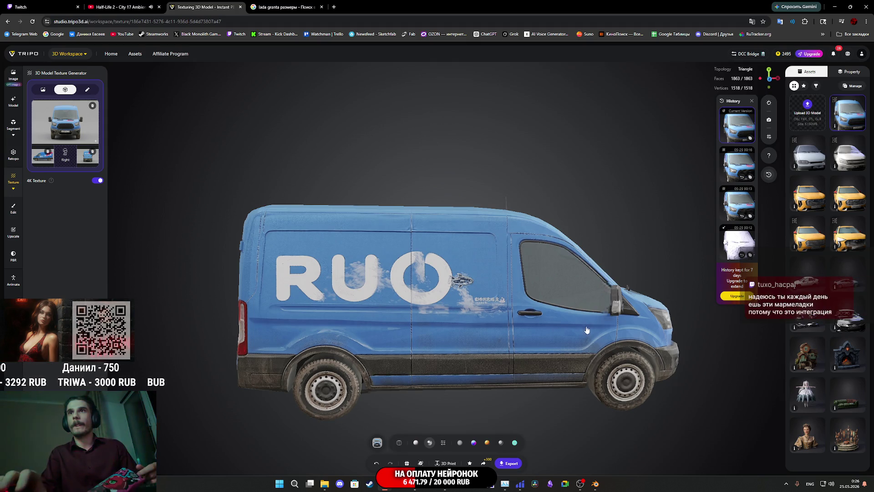
# Step: Orbit the van to inspect its other side, RU ZONE side, front corner and front-right side
pyautogui.moveTo(587, 329)
pyautogui.mouseDown()
pyautogui.moveTo(410, 329)
pyautogui.moveTo(574, 333)
pyautogui.moveTo(530, 338)
pyautogui.mouseUp()
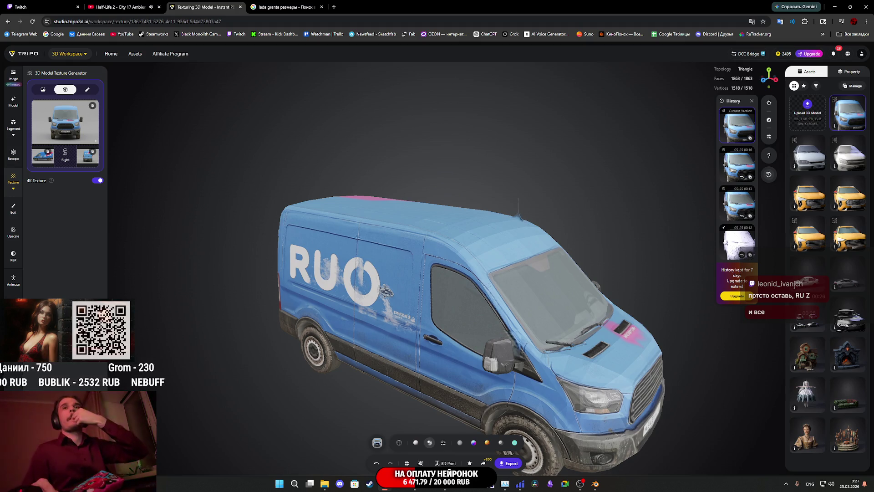
pyautogui.moveTo(311, 349); pyautogui.dragTo(299, 308)
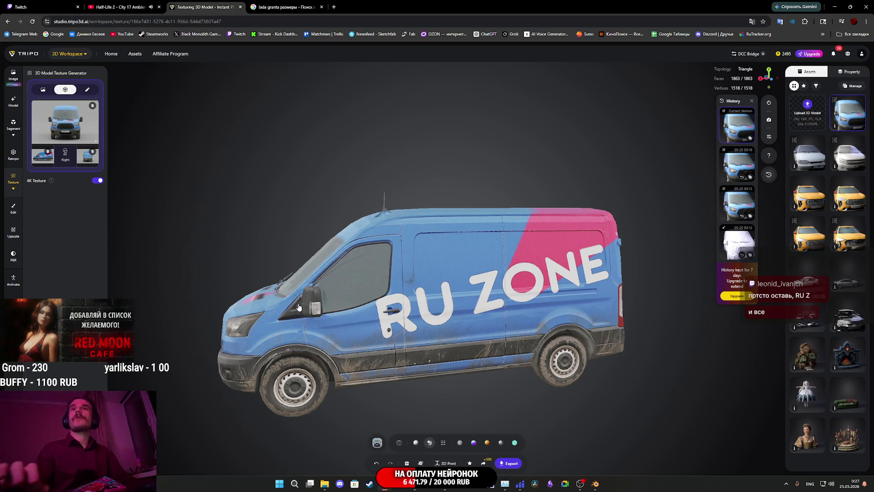
pyautogui.moveTo(498, 312)
pyautogui.mouseDown()
pyautogui.moveTo(519, 298)
pyautogui.moveTo(490, 310)
pyautogui.moveTo(501, 308)
pyautogui.mouseUp()
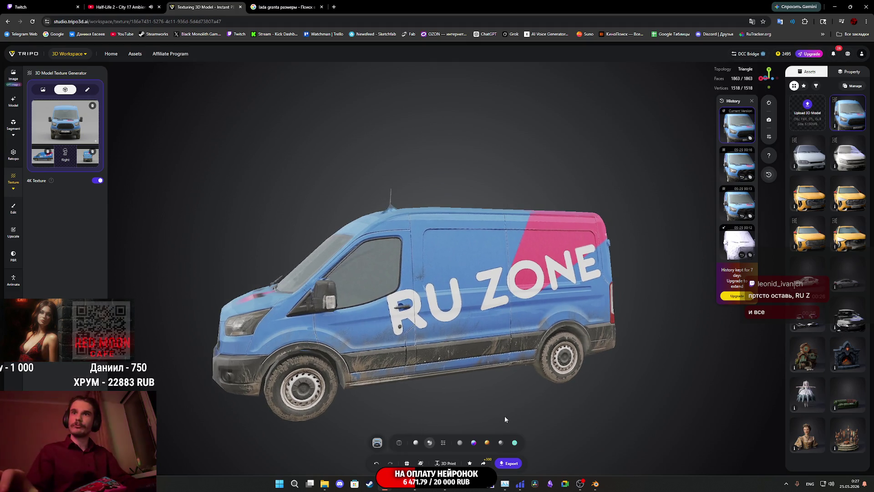
pyautogui.moveTo(501, 370)
pyautogui.mouseDown()
pyautogui.moveTo(656, 374)
pyautogui.moveTo(639, 375)
pyautogui.mouseUp()
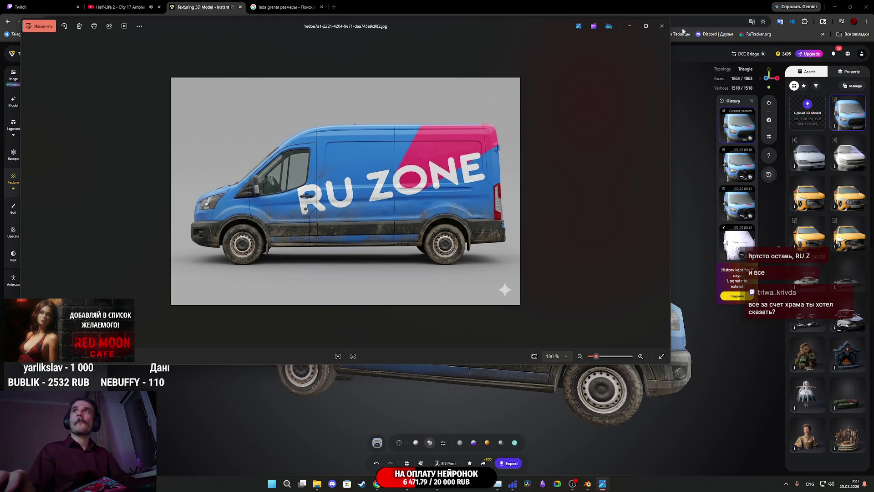
# Step: Close the reference picture viewer and turn the van toward a front view
pyautogui.click(662, 26)
pyautogui.moveTo(524, 296)
pyautogui.mouseDown()
pyautogui.moveTo(429, 304)
pyautogui.moveTo(417, 303)
pyautogui.moveTo(420, 289)
pyautogui.mouseUp()
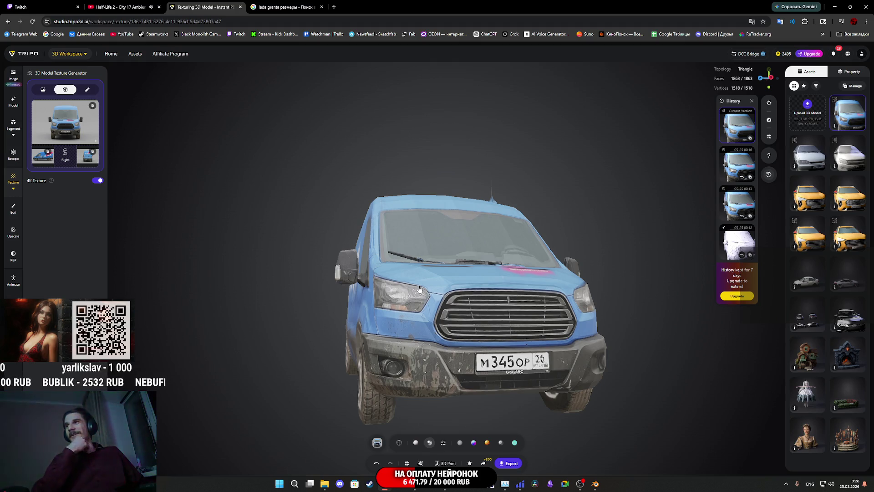
# Step: Switch the background music on the YouTube tab to the Ennio Morricone theme
pyautogui.click(159, 3)
pyautogui.scroll(-5, 563, 300)
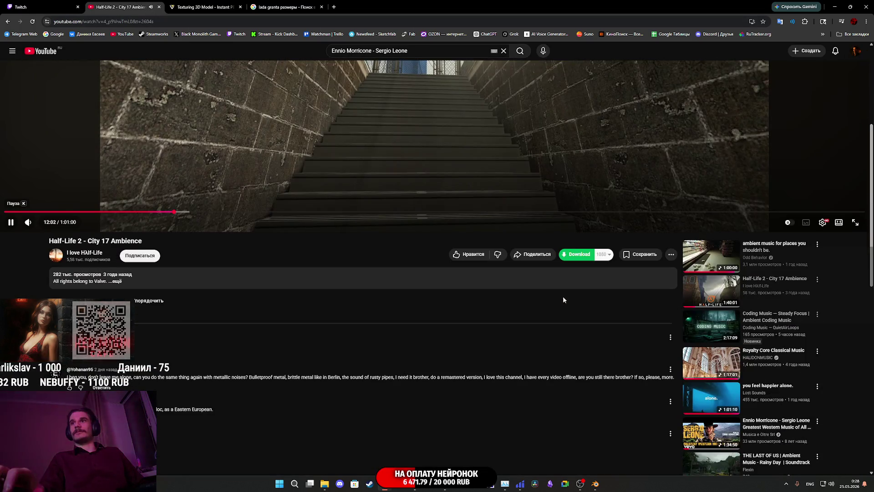
pyautogui.scroll(-4, 563, 300)
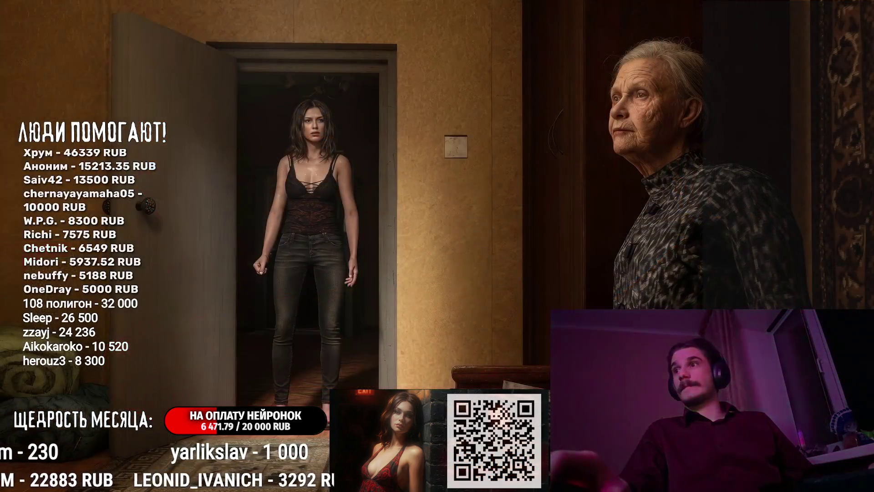
pyautogui.rightClick(470, 285)
pyautogui.click(496, 294)
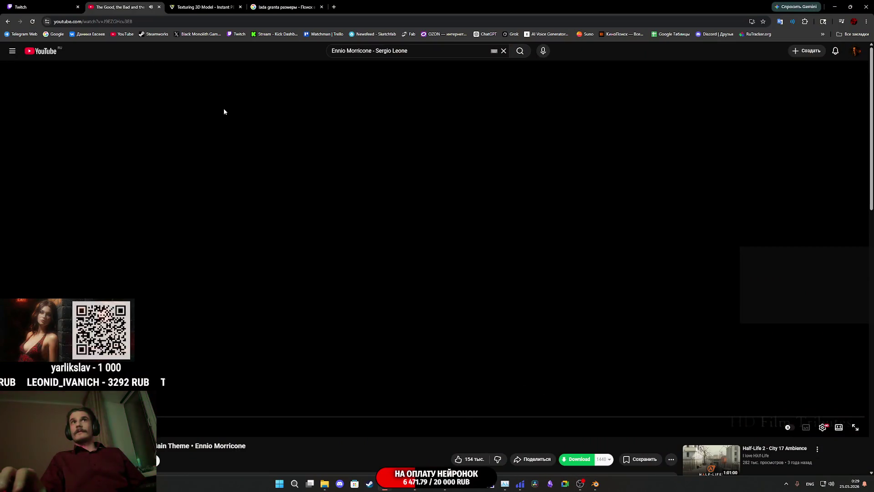
# Step: Return through the browser tabs to the Tripo texturing tab
pyautogui.hotkey('ctrl', '1')
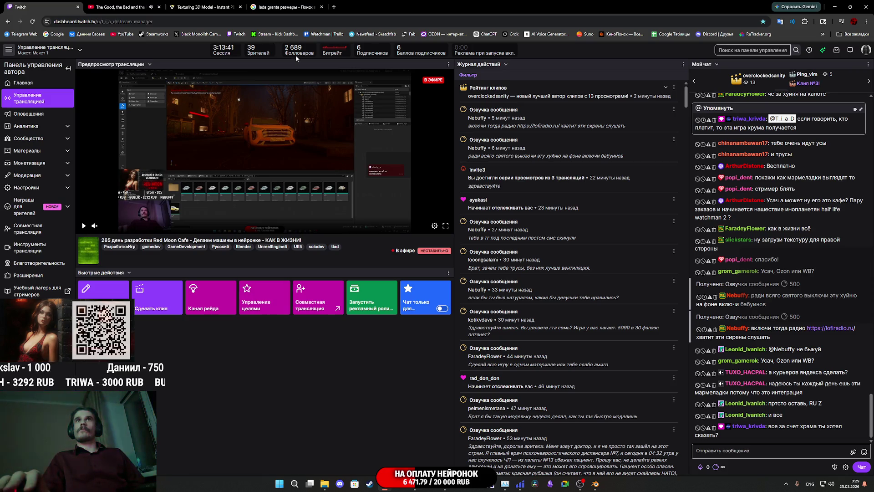
pyautogui.click(274, 9)
pyautogui.click(211, 6)
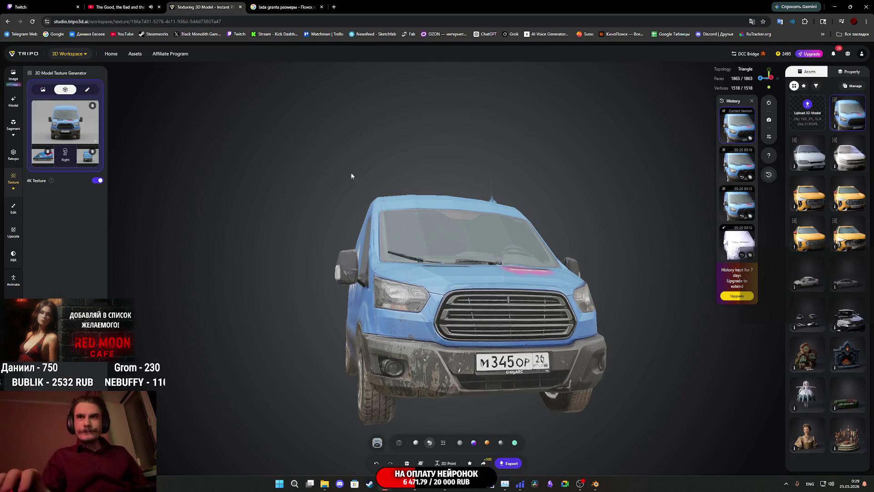
# Step: Check the van's right side with its garbled RUO lettering, then bring up the Hiddify VPN window
pyautogui.moveTo(464, 318)
pyautogui.mouseDown()
pyautogui.moveTo(569, 315)
pyautogui.moveTo(501, 308)
pyautogui.mouseUp()
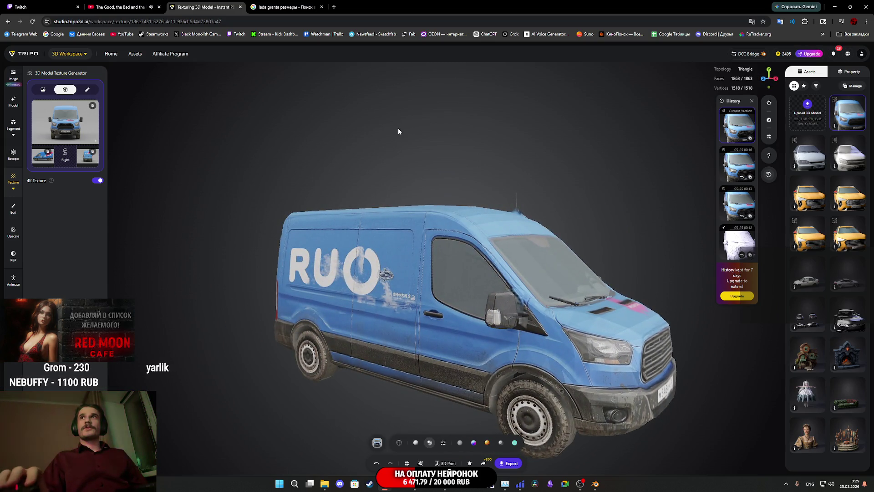
pyautogui.click(854, 35)
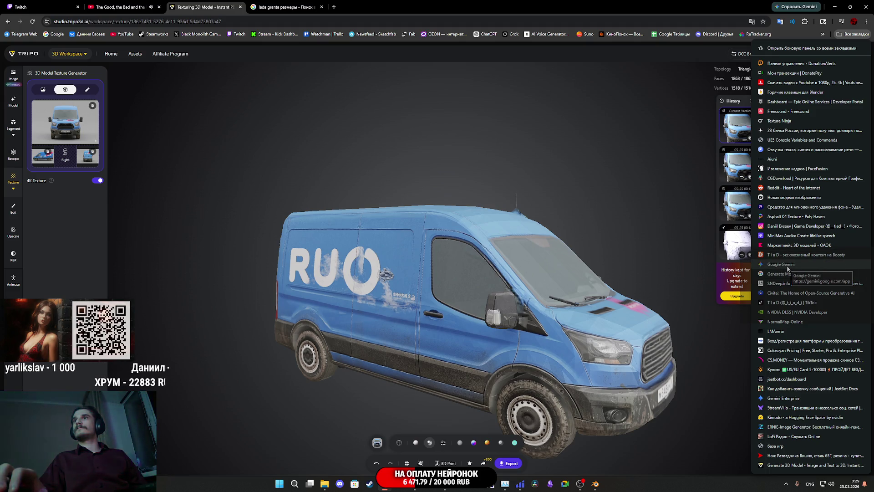
pyautogui.click(466, 337)
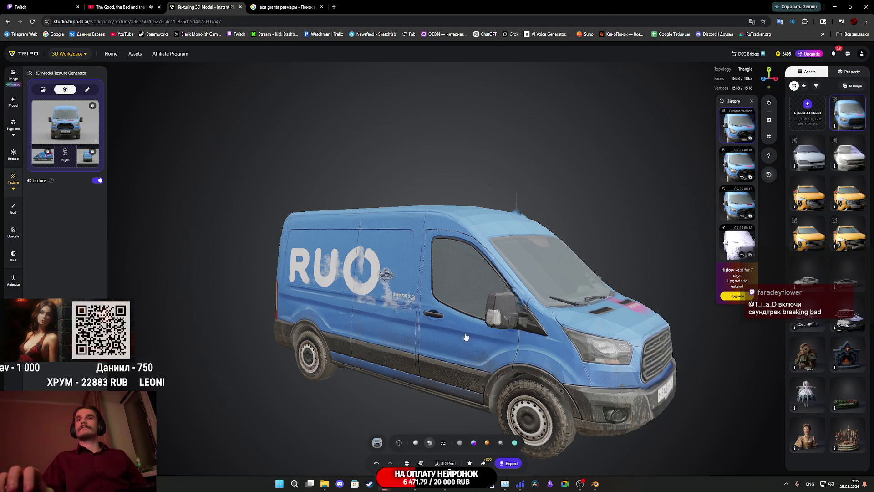
pyautogui.click(520, 483)
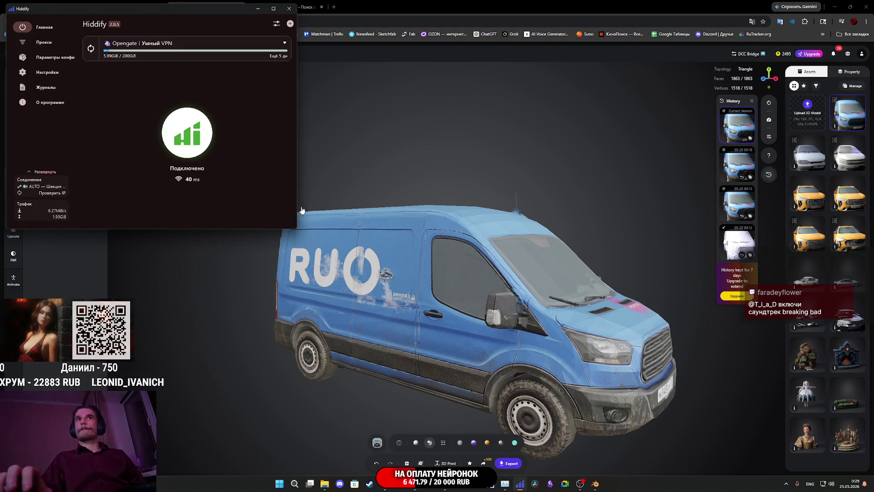
# Step: Review the Hiddify Прокси server list, then move the VPN window out of the way
pyautogui.click(44, 43)
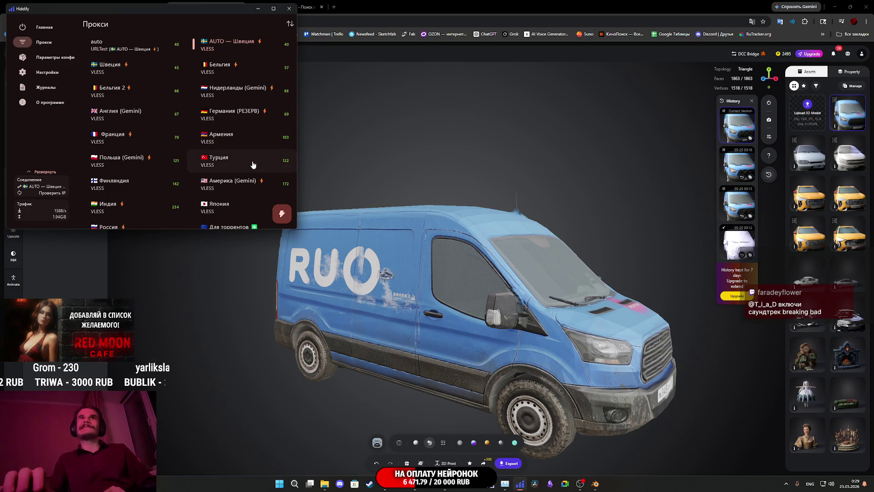
pyautogui.scroll(-1, 253, 165)
pyautogui.scroll(-1, 253, 166)
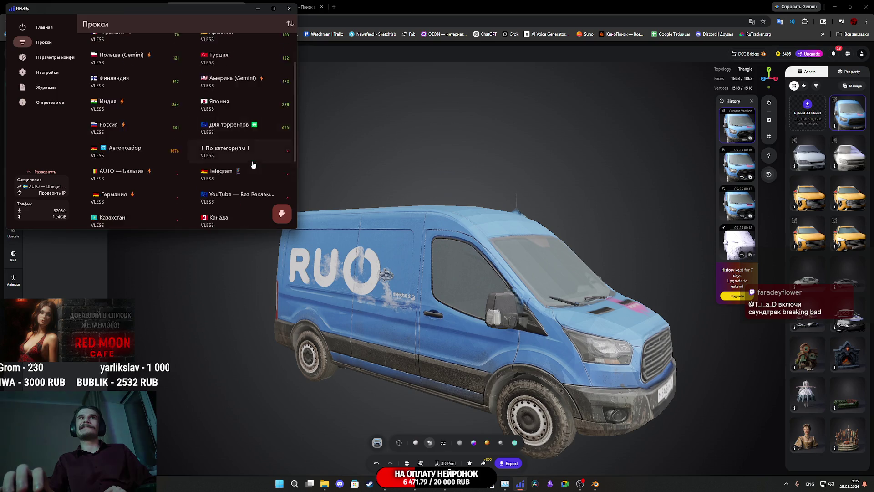
pyautogui.scroll(-5, 253, 165)
pyautogui.scroll(5, 253, 164)
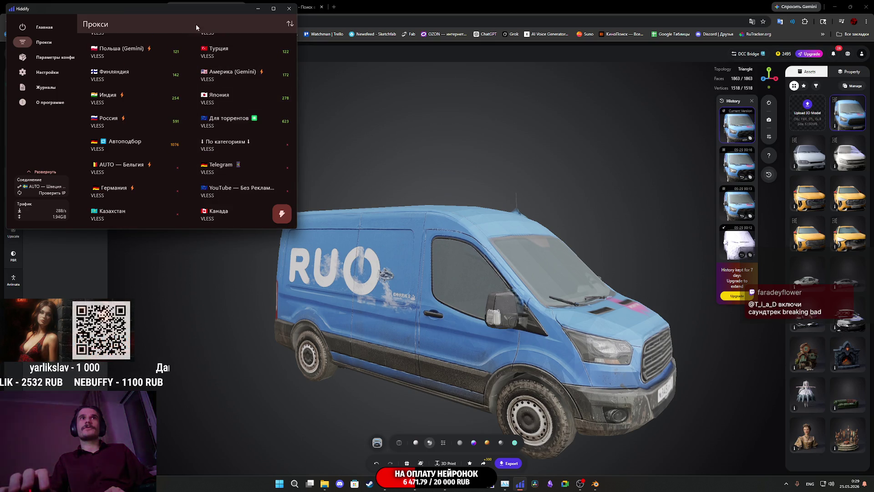
pyautogui.moveTo(166, 14); pyautogui.dragTo(443, 70)
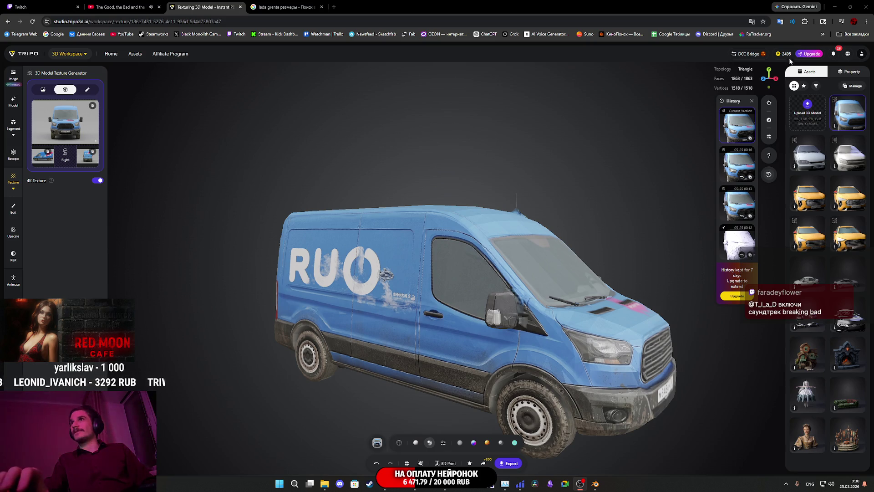
# Step: Open Google Gemini from the All bookmarks list in a new tab and switch to it
pyautogui.click(855, 35)
pyautogui.click(854, 36)
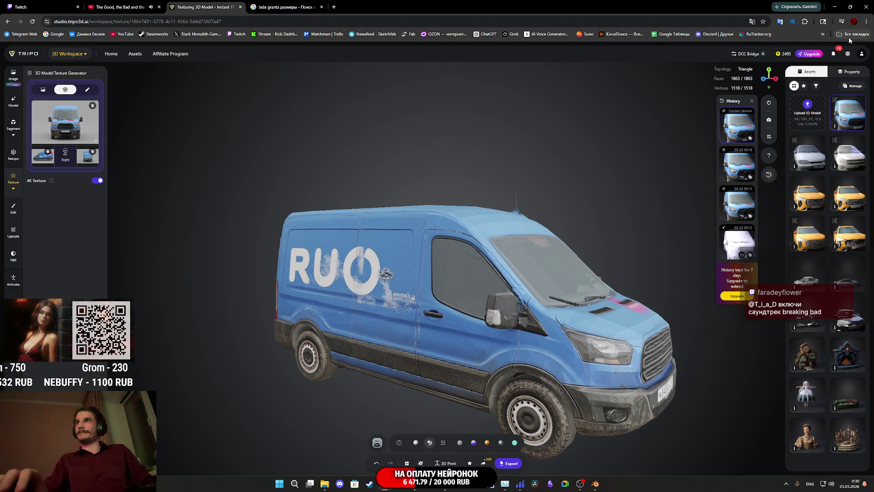
pyautogui.click(842, 37)
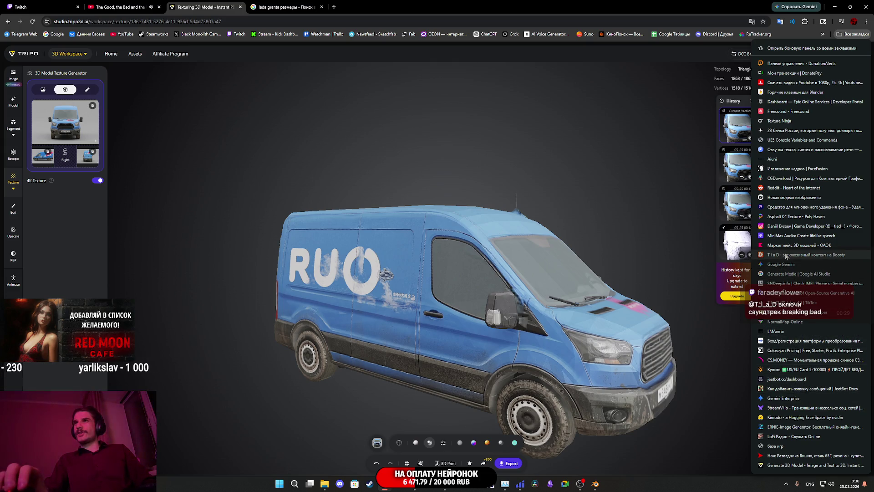
pyautogui.middleClick(781, 265)
pyautogui.click(359, 4)
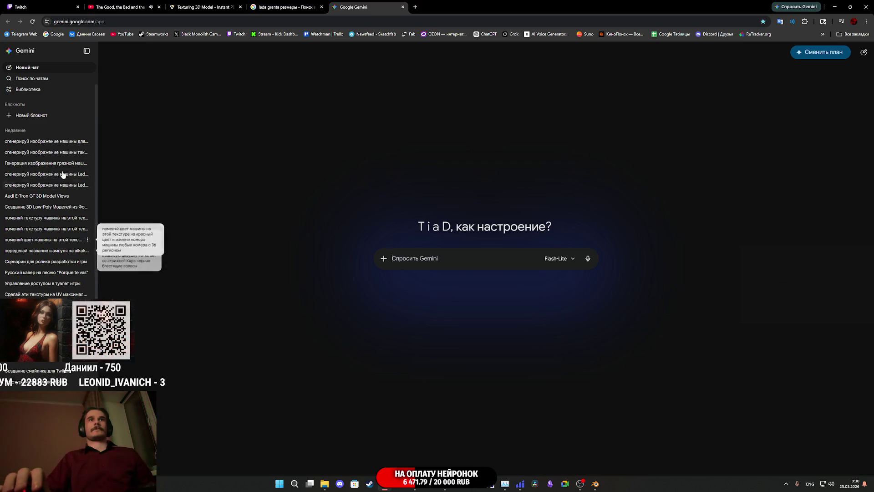
# Step: Open the most recent van-generation chat and scroll up to its RU ZONE image
pyautogui.click(43, 143)
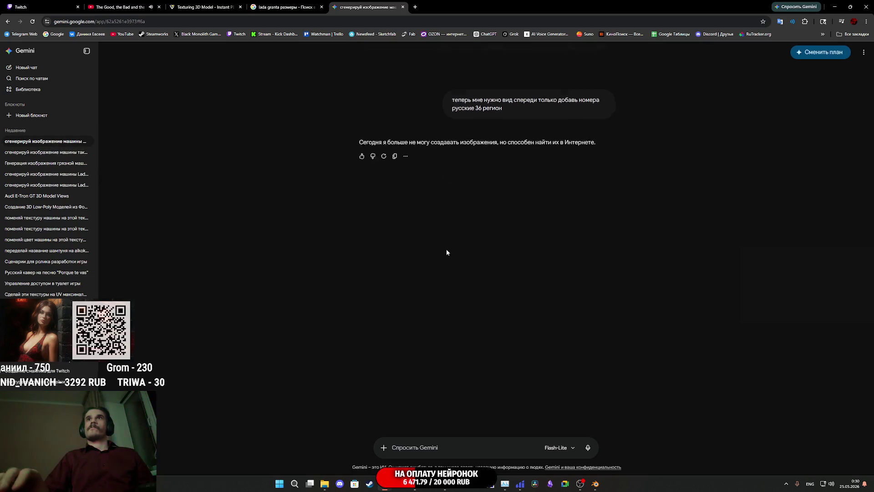
pyautogui.scroll(5, 447, 250)
pyautogui.scroll(2, 457, 246)
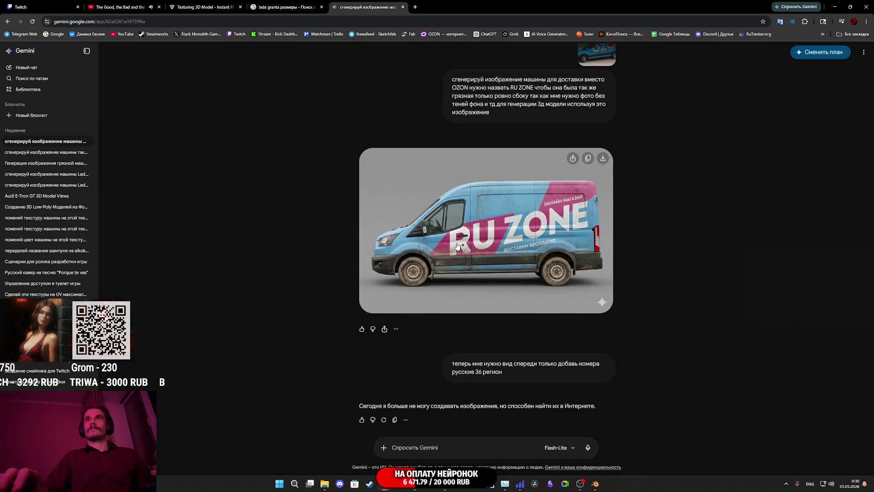
pyautogui.scroll(1, 521, 265)
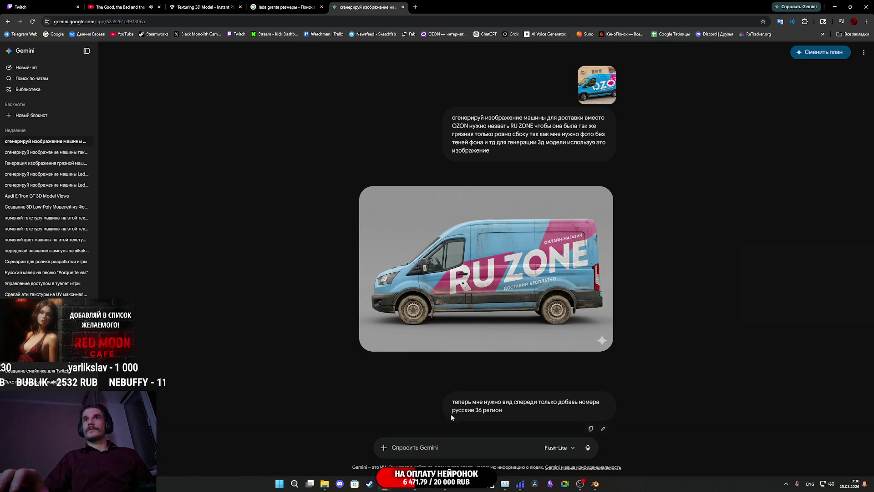
# Step: Attach the RU ZONE van image from File Explorer to the Gemini prompt
pyautogui.click(326, 487)
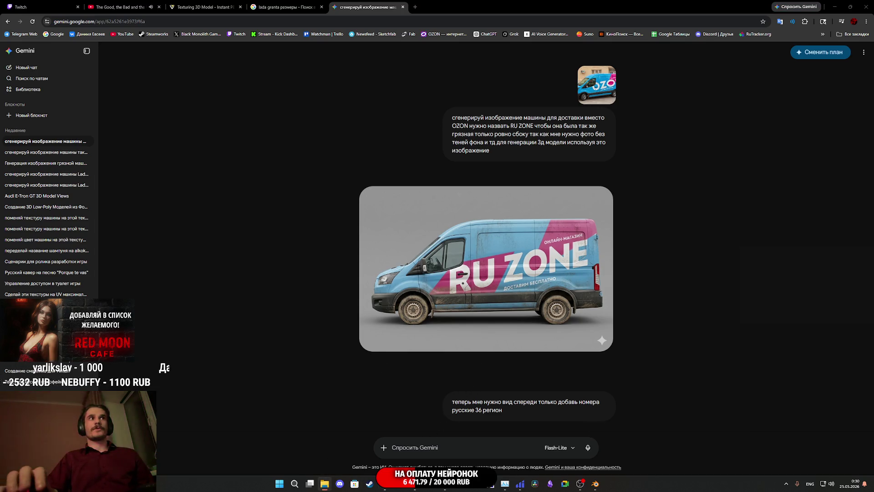
pyautogui.moveTo(431, 354); pyautogui.dragTo(493, 421)
pyautogui.click(421, 433)
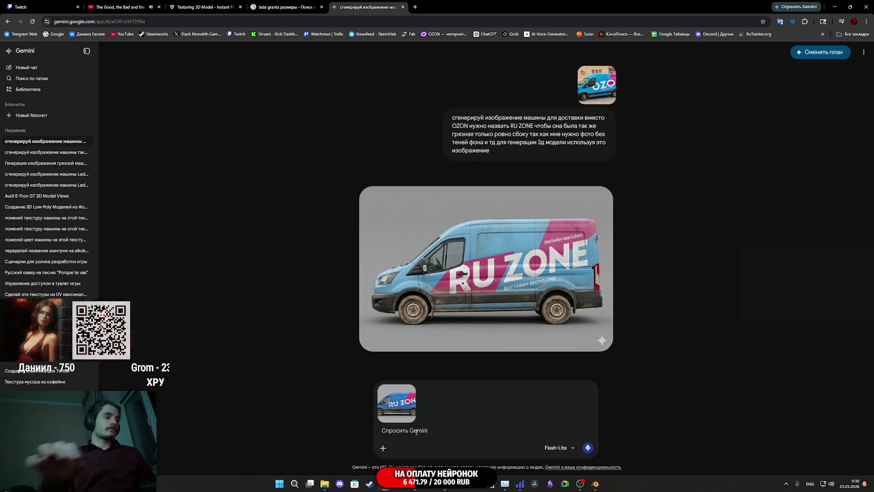
# Step: Send a Russian request ('сделай вид сбоку этой машины…') for the van's opposite side view
pyautogui.write('cltkfq dbl')
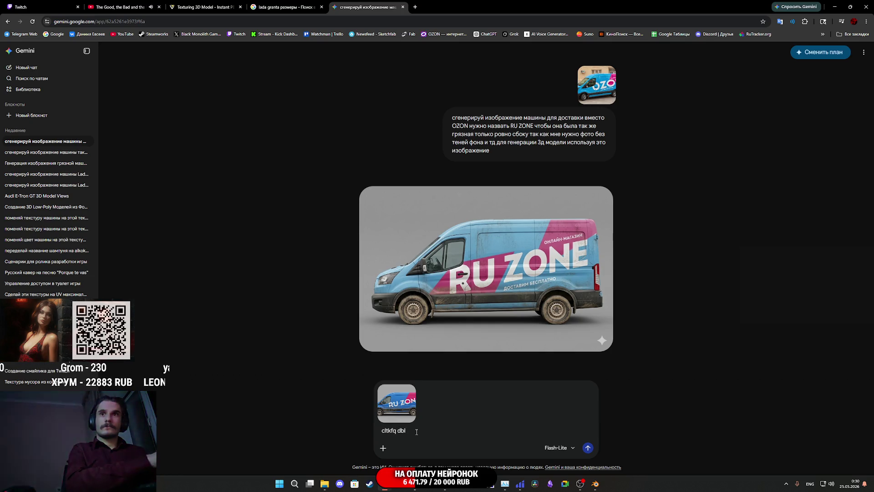
pyautogui.press('BackSpace')
pyautogui.press('BackSpace')
pyautogui.press('BackSpace')
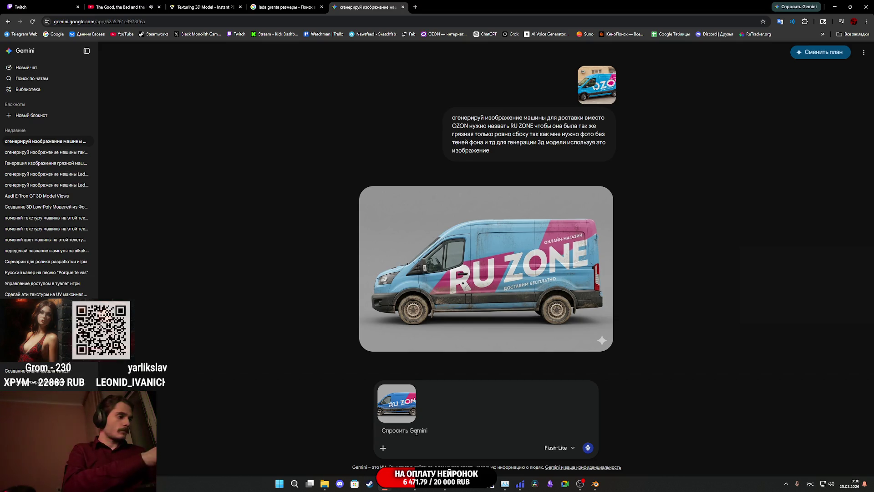
pyautogui.write('сделай вид с')
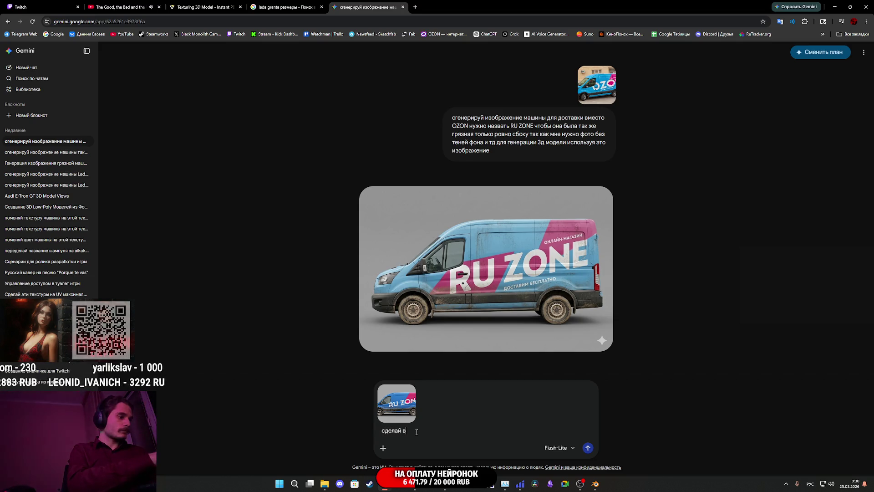
pyautogui.write('боку')
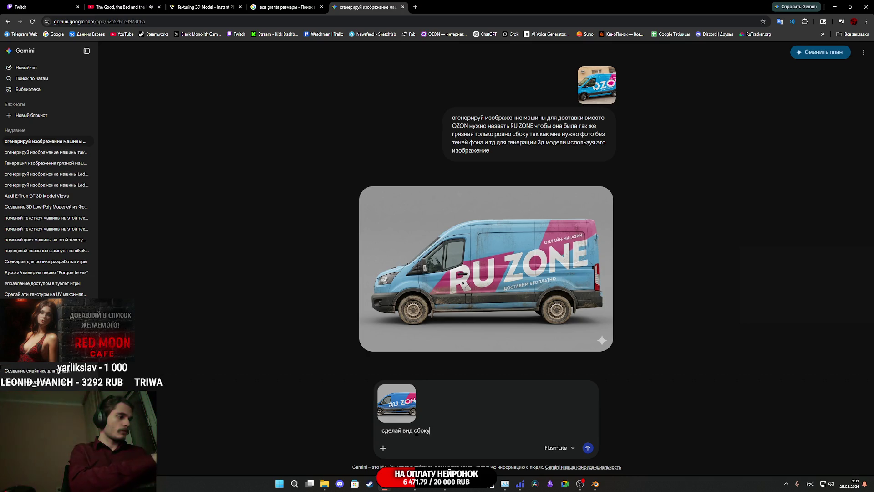
pyautogui.write(' этого')
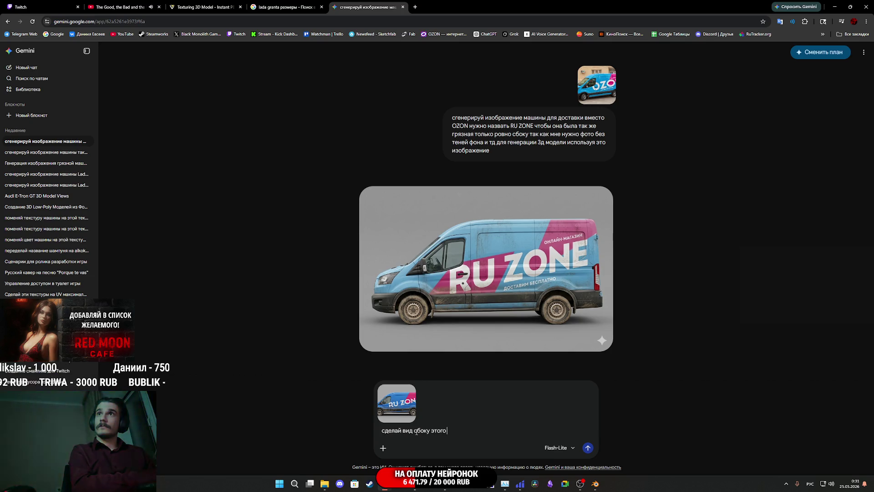
pyautogui.press('BackSpace')
pyautogui.press('BackSpace')
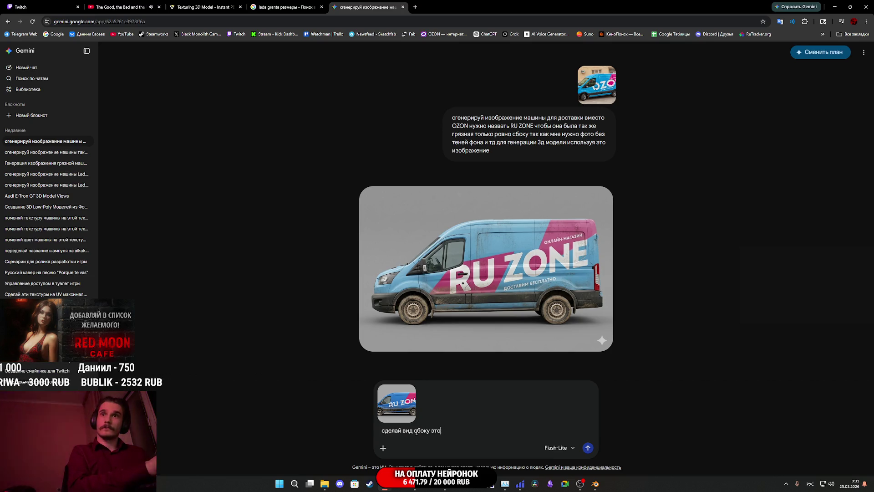
pyautogui.write('й ма')
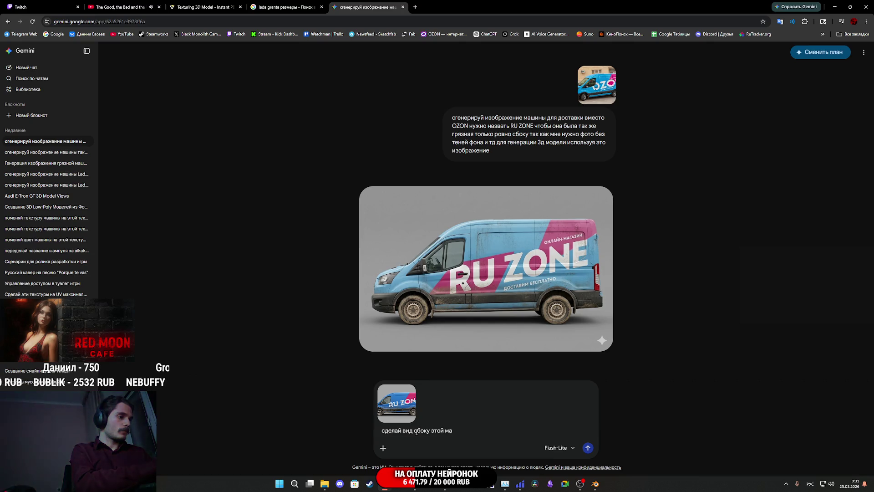
pyautogui.write('шины только в другую сторону')
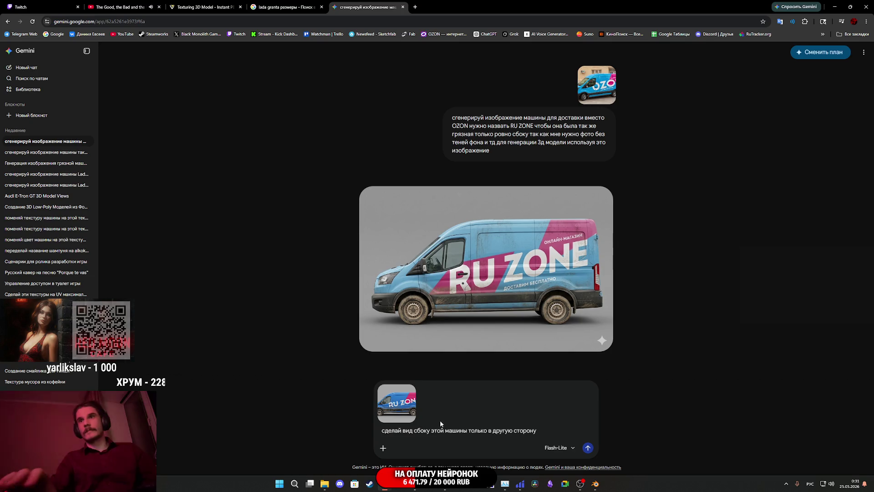
pyautogui.click(588, 448)
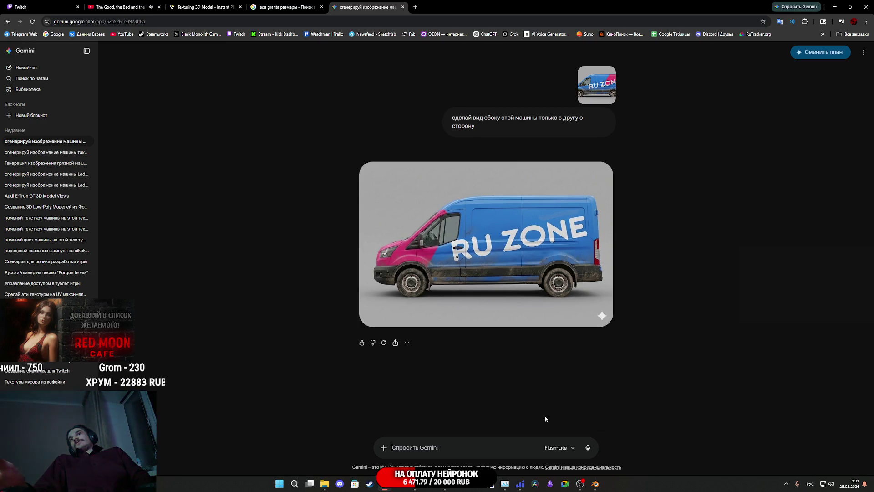
# Step: Regenerate the van image with Повторить, then open the earlier request for editing
pyautogui.click(384, 342)
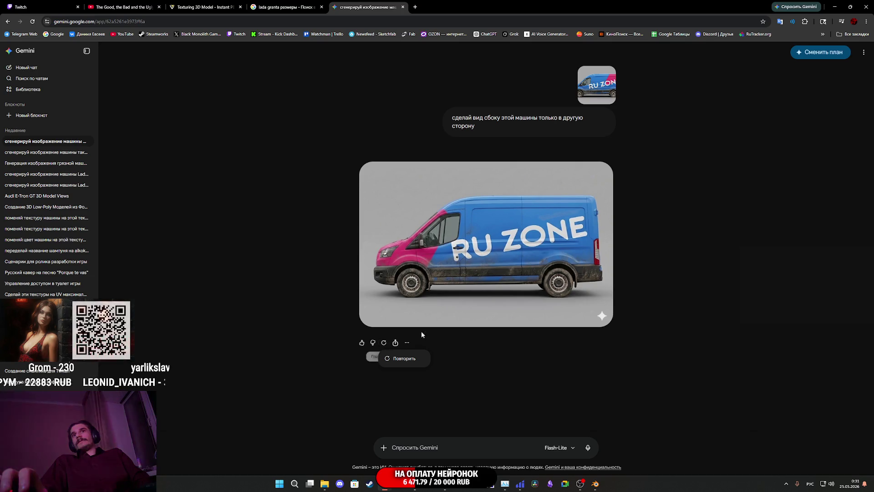
pyautogui.click(404, 359)
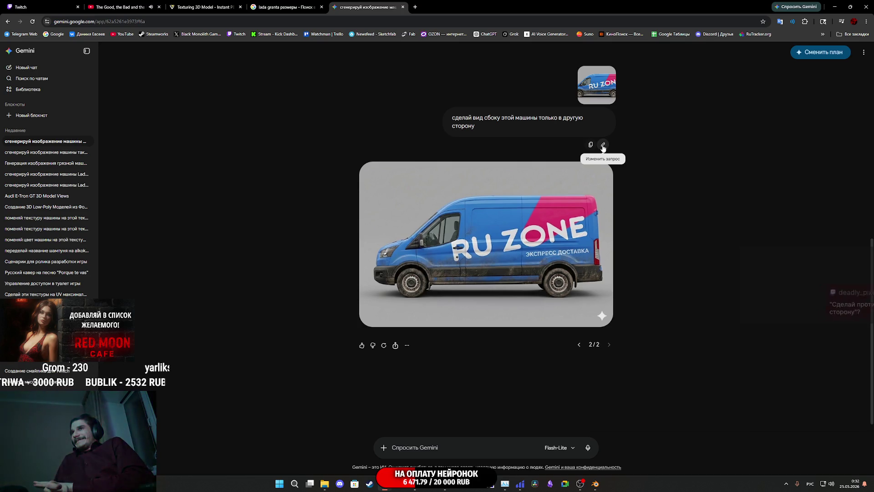
pyautogui.click(603, 146)
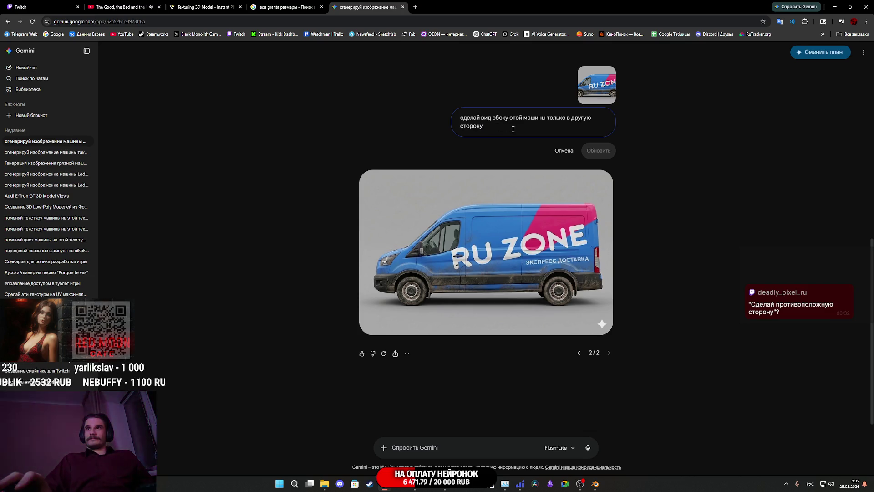
# Step: Rewrite the Gemini request to 'убери текст с машины' and regenerate the van image without lettering
pyautogui.moveTo(510, 129); pyautogui.dragTo(460, 119)
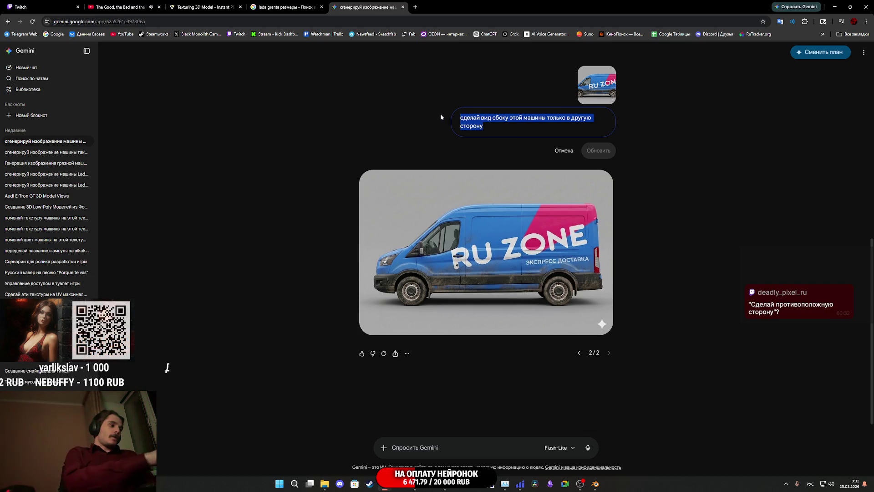
pyautogui.write('убери текст ')
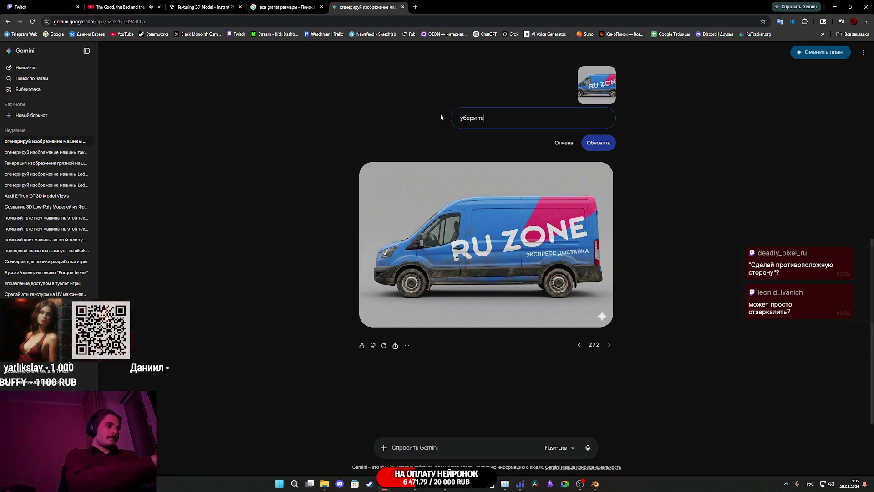
pyautogui.write('с машины')
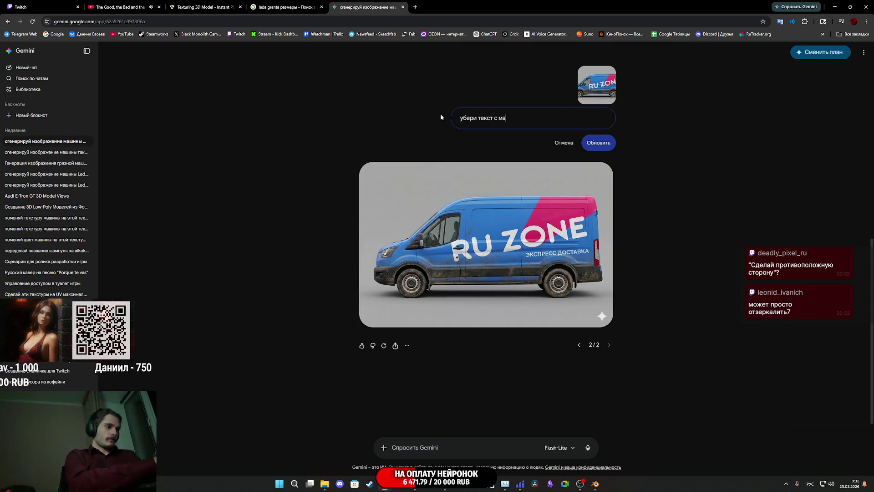
pyautogui.click(599, 142)
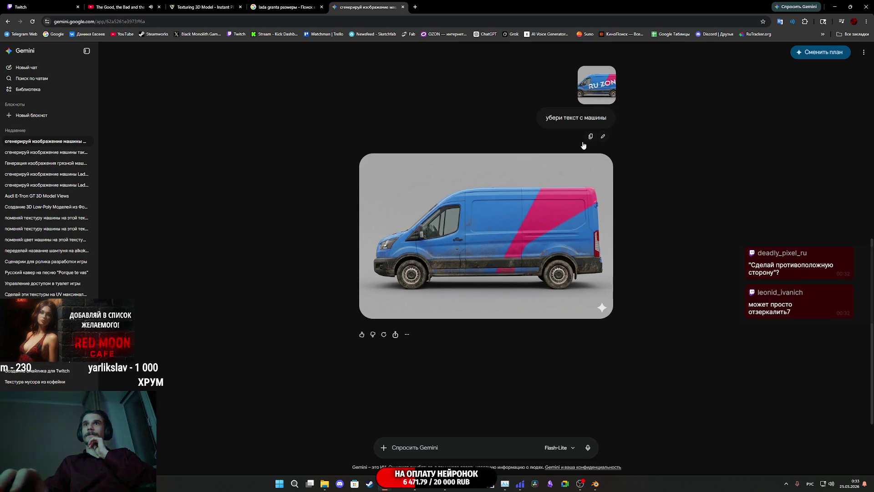
# Step: Save the text-free van image from Gemini to disk
pyautogui.click(548, 231)
pyautogui.rightClick(530, 232)
pyautogui.click(559, 249)
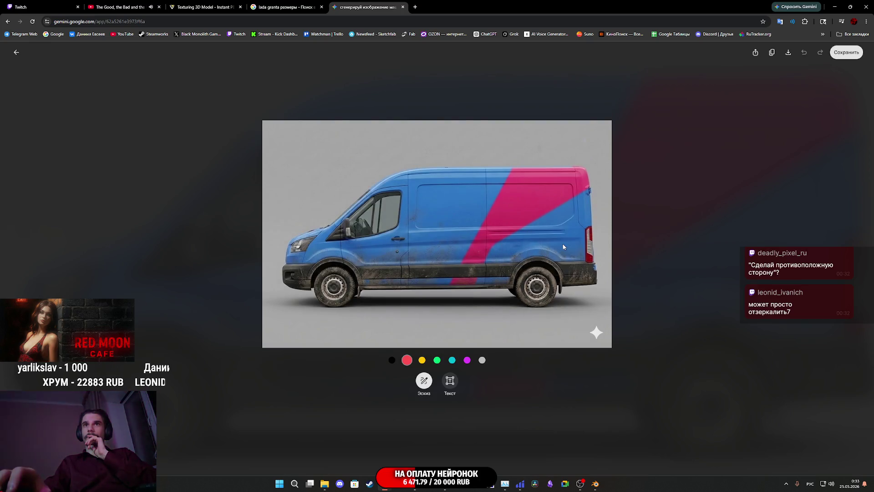
pyautogui.click(345, 207)
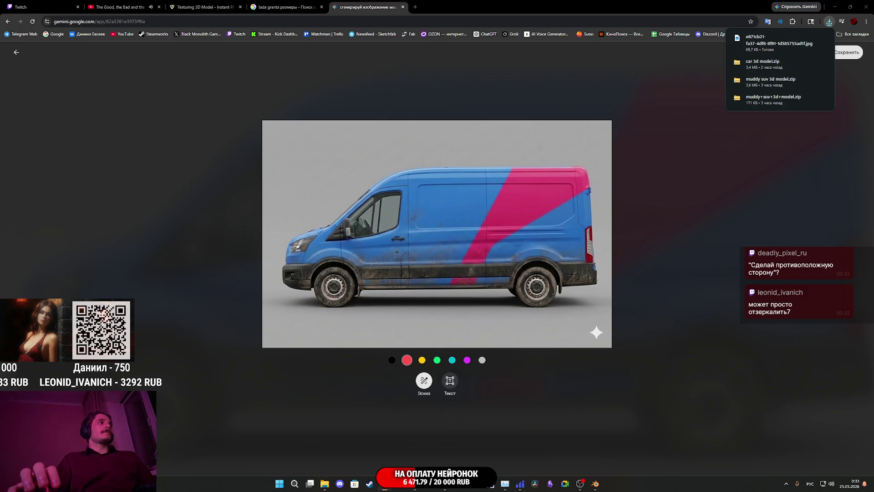
# Step: Flip the downloaded van image horizontally in Photos so it faces right, and save it
pyautogui.click(774, 40)
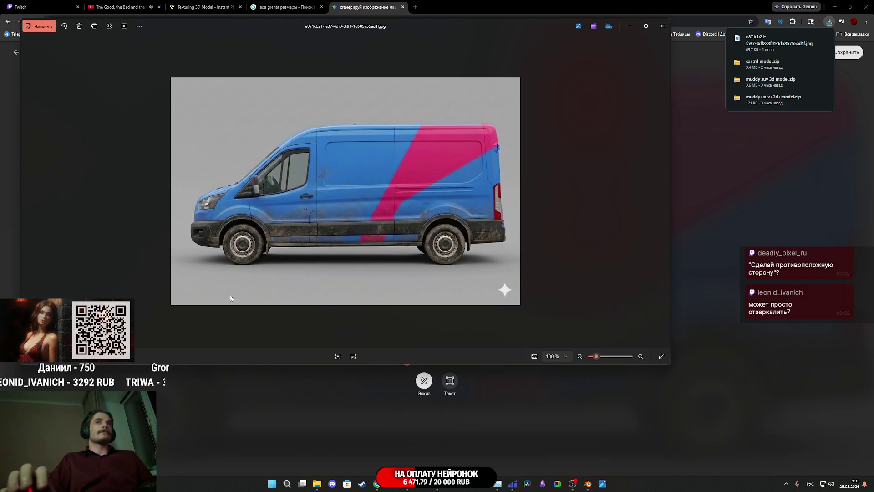
pyautogui.click(39, 26)
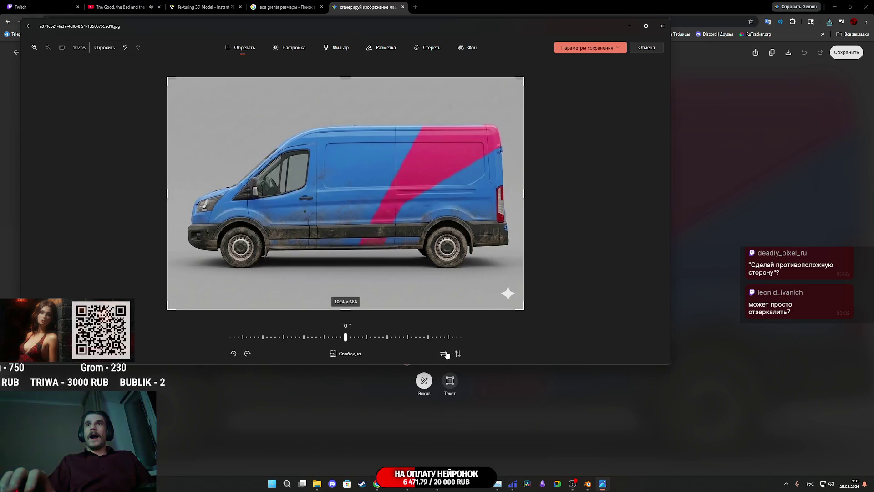
pyautogui.click(444, 354)
pyautogui.click(617, 47)
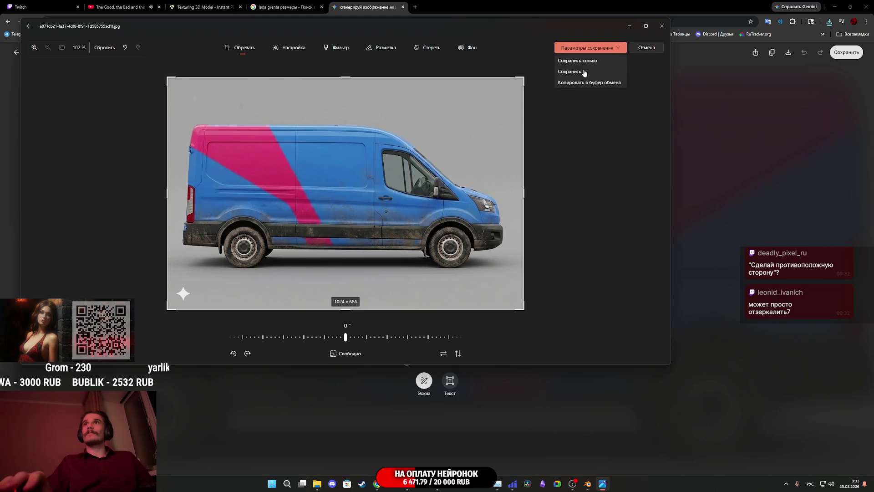
pyautogui.click(583, 72)
pyautogui.click(663, 30)
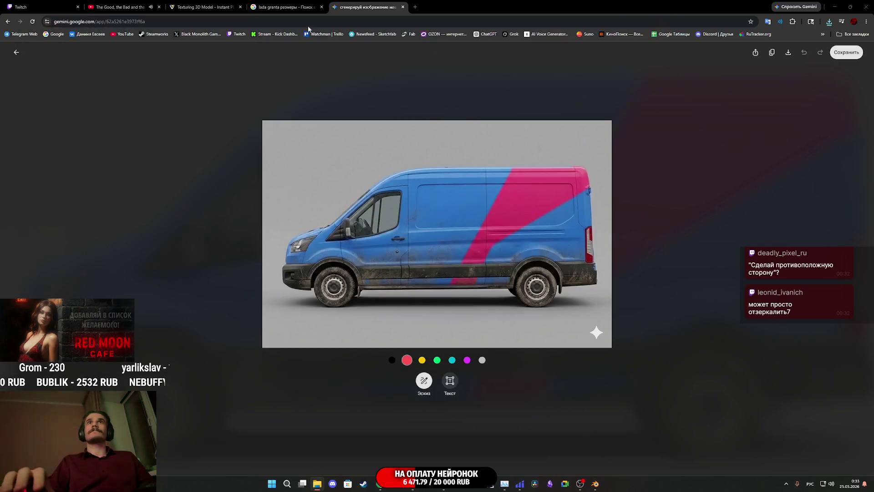
pyautogui.click(205, 7)
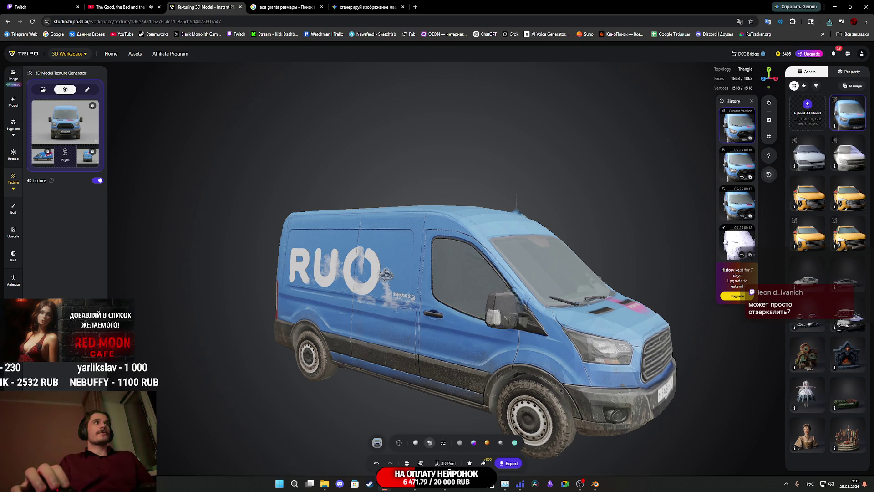
# Step: Add the flipped van image as the Right view reference, then orbit to inspect the texture
pyautogui.moveTo(98, 182)
pyautogui.mouseDown()
pyautogui.moveTo(59, 139)
pyautogui.moveTo(65, 154)
pyautogui.mouseUp()
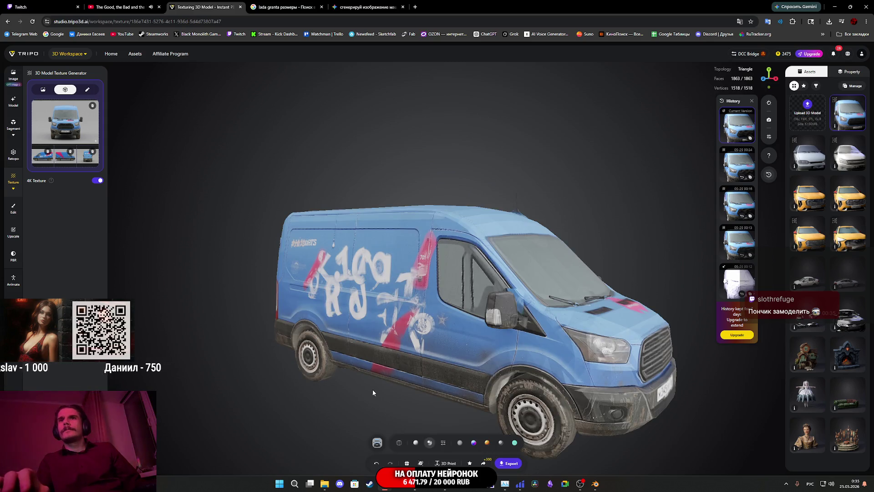
pyautogui.moveTo(529, 338)
pyautogui.mouseDown()
pyautogui.moveTo(401, 334)
pyautogui.moveTo(392, 339)
pyautogui.moveTo(404, 387)
pyautogui.mouseUp()
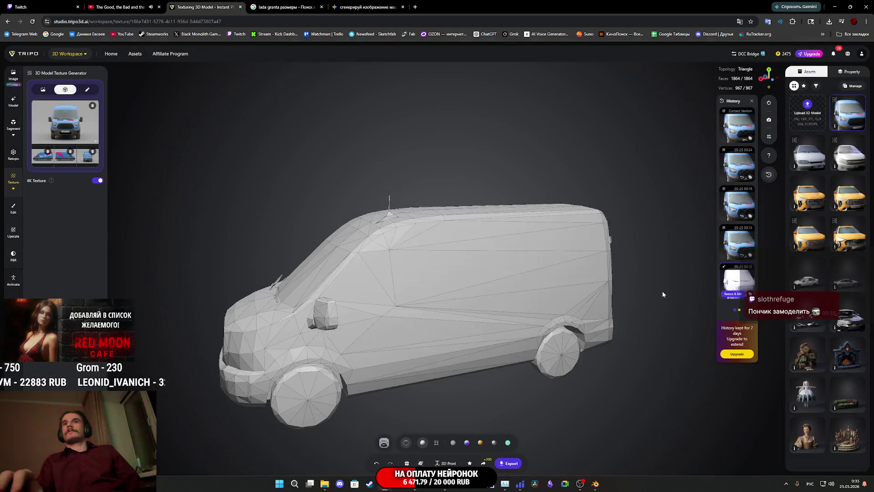
# Step: Remove the old Left and Right reference images from the multi-view texture generator
pyautogui.moveTo(465, 308)
pyautogui.mouseDown()
pyautogui.moveTo(500, 299)
pyautogui.moveTo(496, 308)
pyautogui.mouseUp()
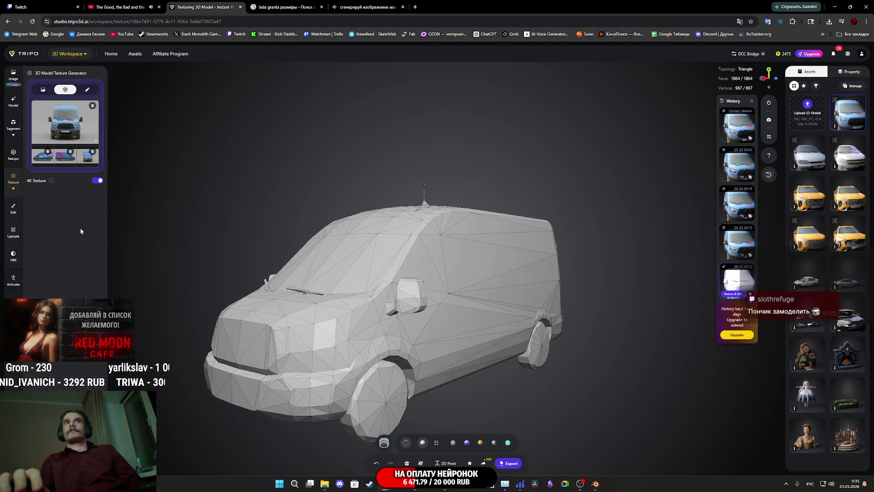
pyautogui.moveTo(51, 182)
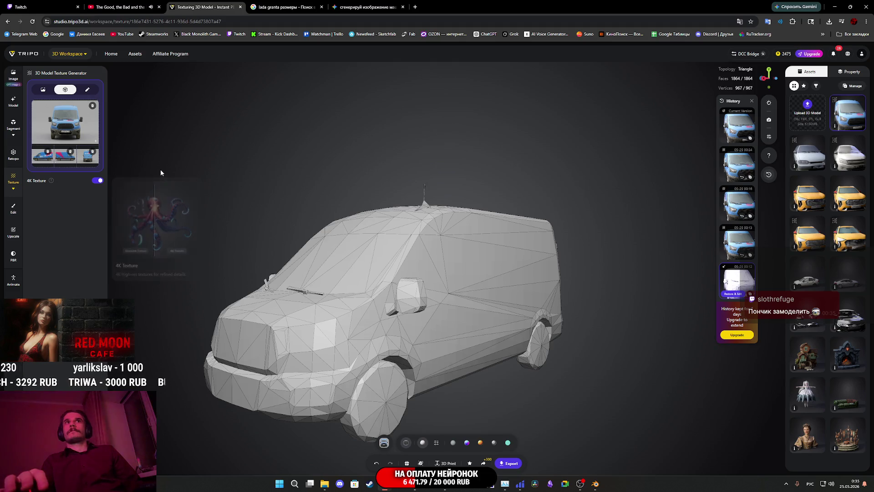
pyautogui.click(48, 92)
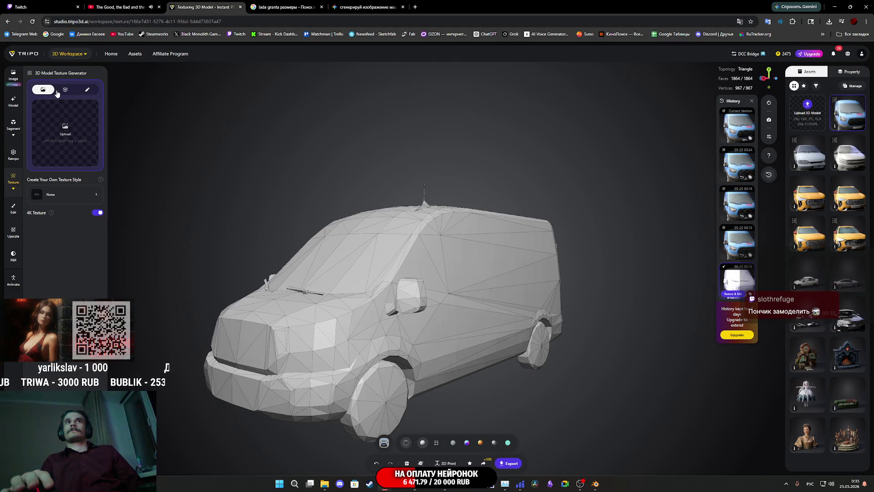
pyautogui.click(65, 90)
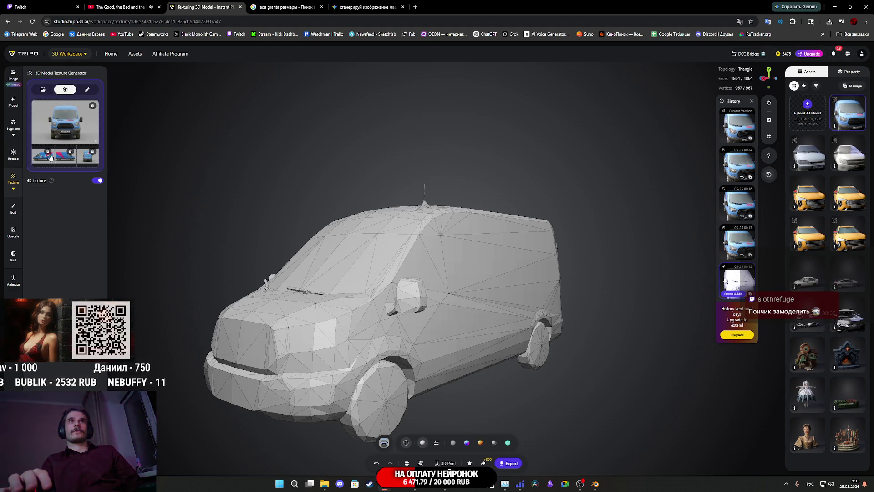
pyautogui.click(71, 152)
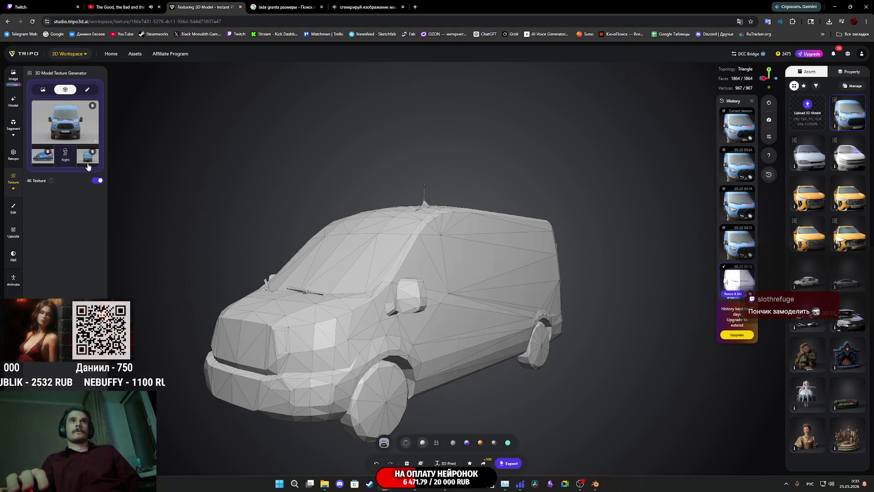
pyautogui.click(49, 152)
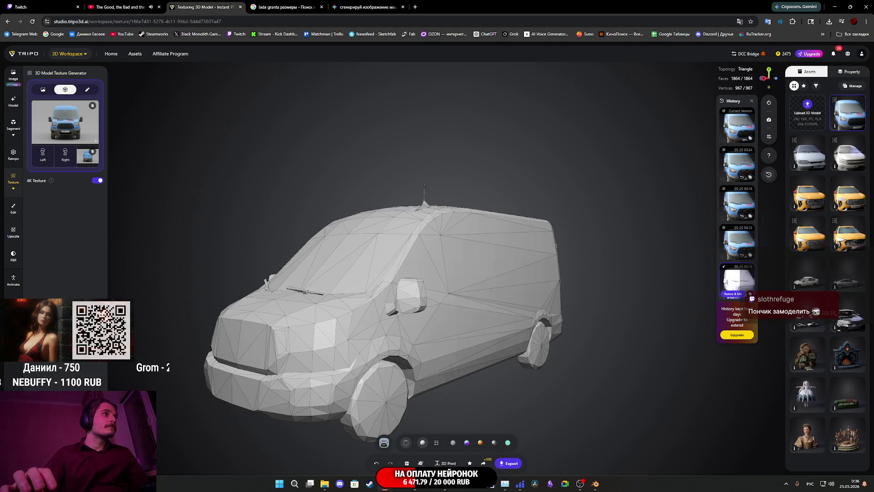
# Step: Place new van images in the Left and Right slots, then restore the untextured mesh version
pyautogui.moveTo(137, 178); pyautogui.dragTo(43, 154)
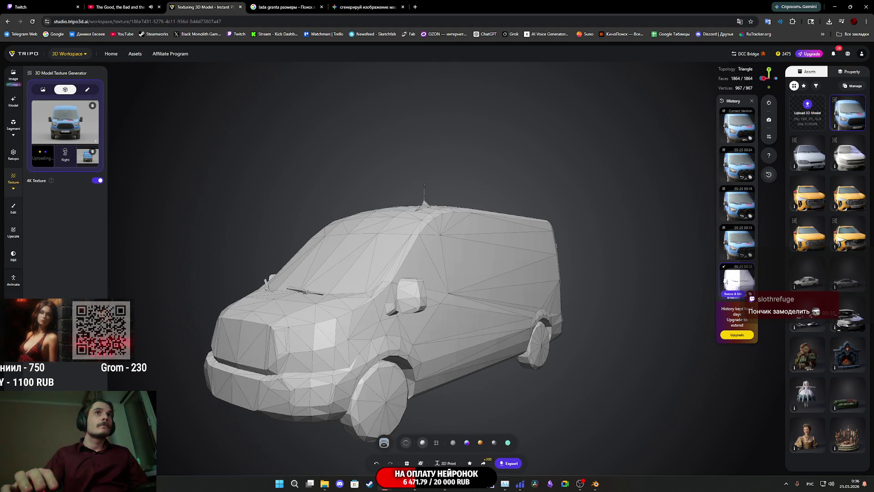
pyautogui.moveTo(0, 182)
pyautogui.mouseDown()
pyautogui.moveTo(70, 188)
pyautogui.moveTo(65, 157)
pyautogui.mouseUp()
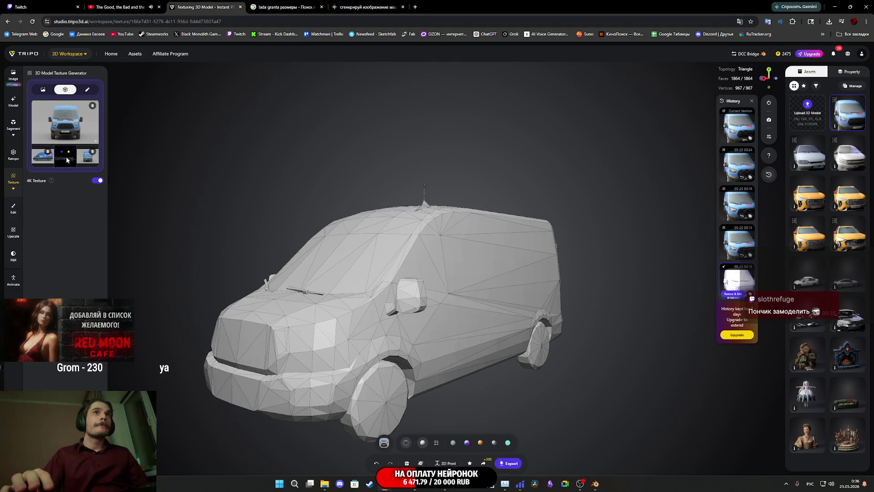
pyautogui.click(89, 162)
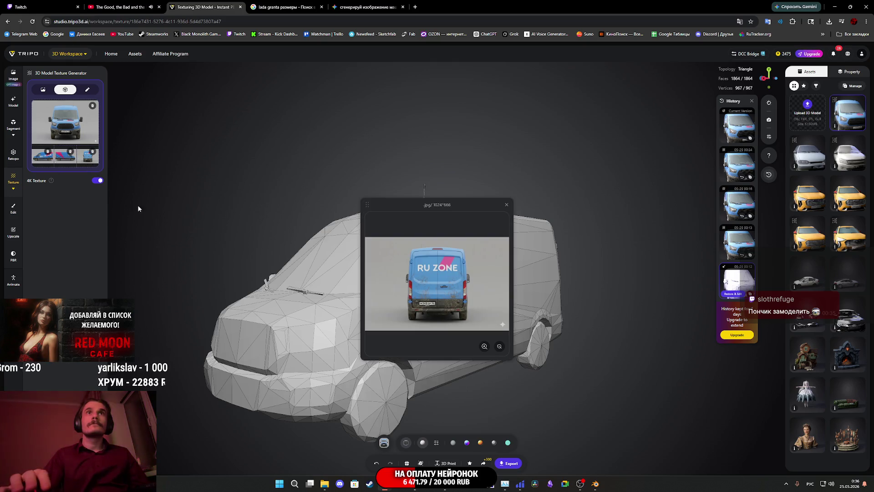
pyautogui.click(507, 206)
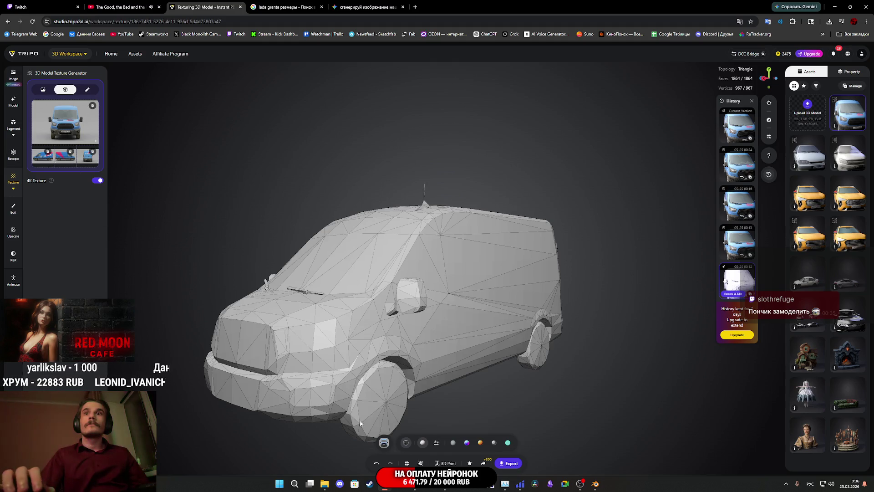
pyautogui.click(734, 294)
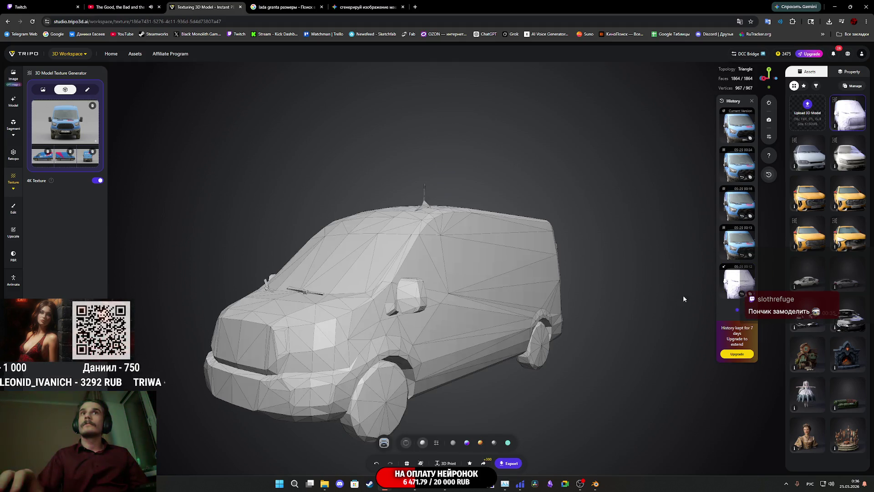
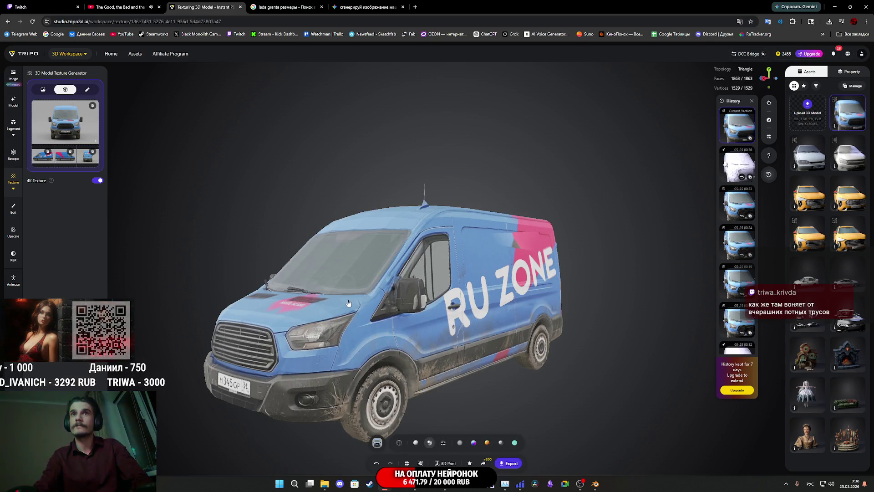
# Step: Inspect the current van model and enlarge its middle reference image for a closer look
pyautogui.moveTo(347, 302); pyautogui.dragTo(503, 341)
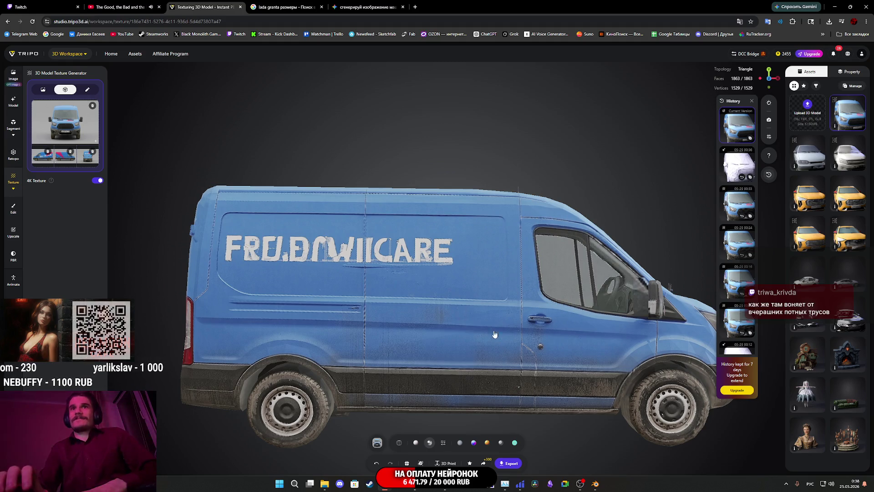
pyautogui.moveTo(494, 337)
pyautogui.mouseDown()
pyautogui.moveTo(406, 327)
pyautogui.moveTo(408, 336)
pyautogui.moveTo(552, 367)
pyautogui.moveTo(588, 319)
pyautogui.moveTo(611, 306)
pyautogui.moveTo(567, 316)
pyautogui.mouseUp()
pyautogui.scroll(5, 573, 321)
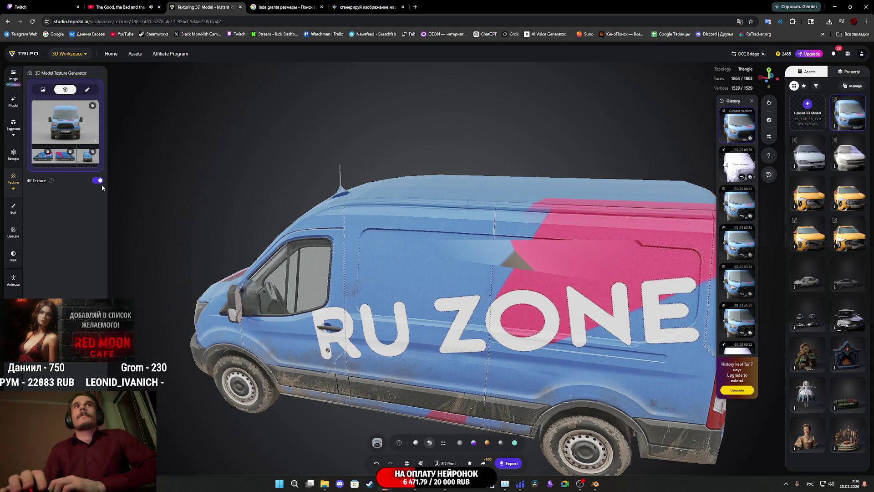
pyautogui.click(63, 162)
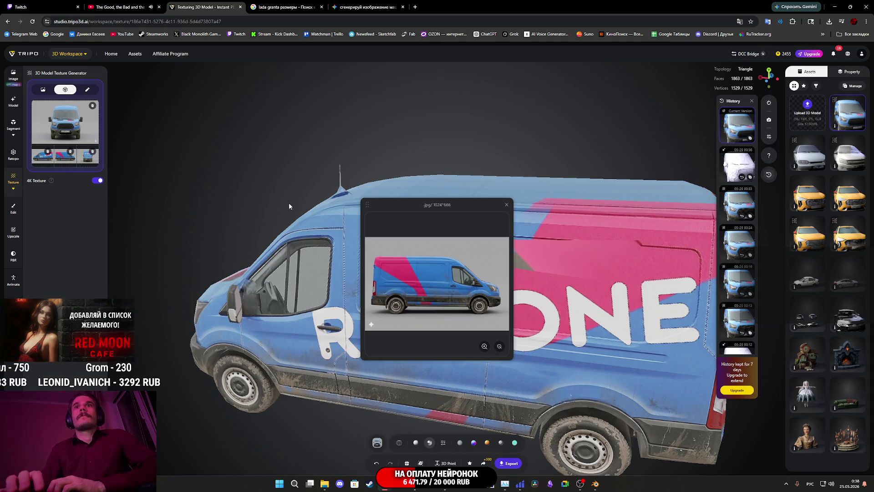
pyautogui.click(506, 206)
pyautogui.click(752, 311)
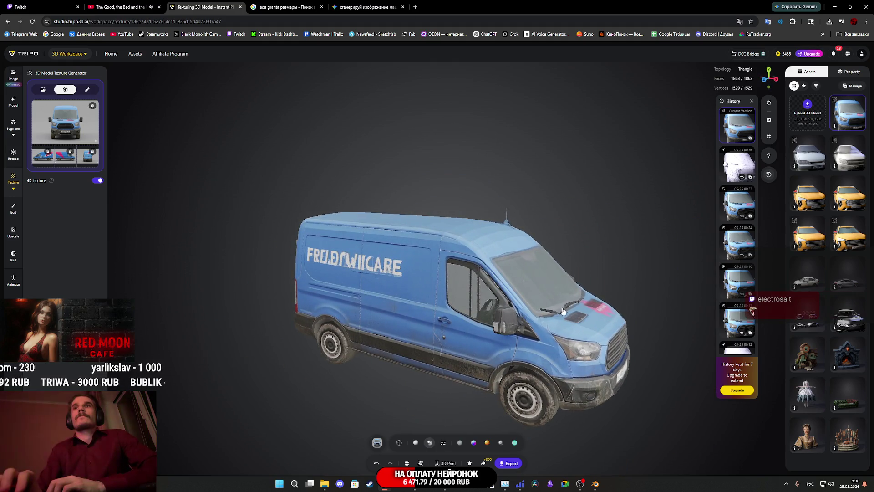
pyautogui.moveTo(563, 311)
pyautogui.mouseDown()
pyautogui.moveTo(547, 300)
pyautogui.moveTo(537, 319)
pyautogui.moveTo(520, 320)
pyautogui.mouseUp()
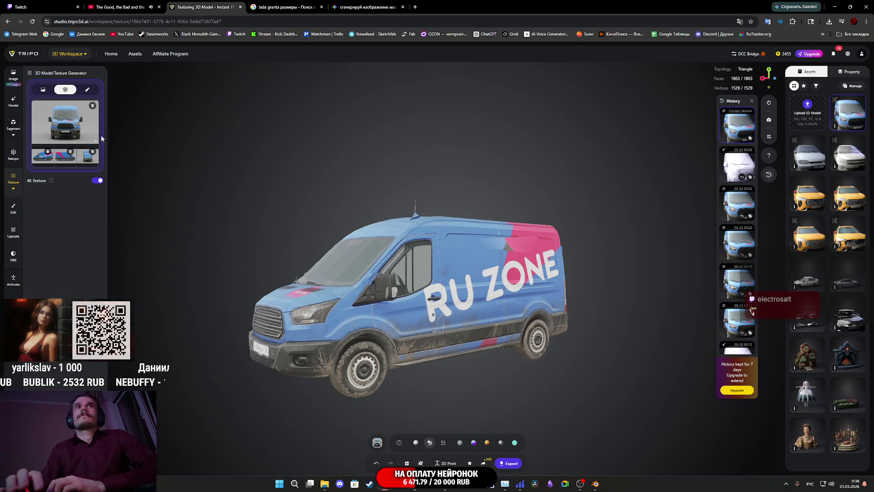
# Step: Start a new image-based model, load the left and right reference views, and check Topology settings
pyautogui.click(14, 103)
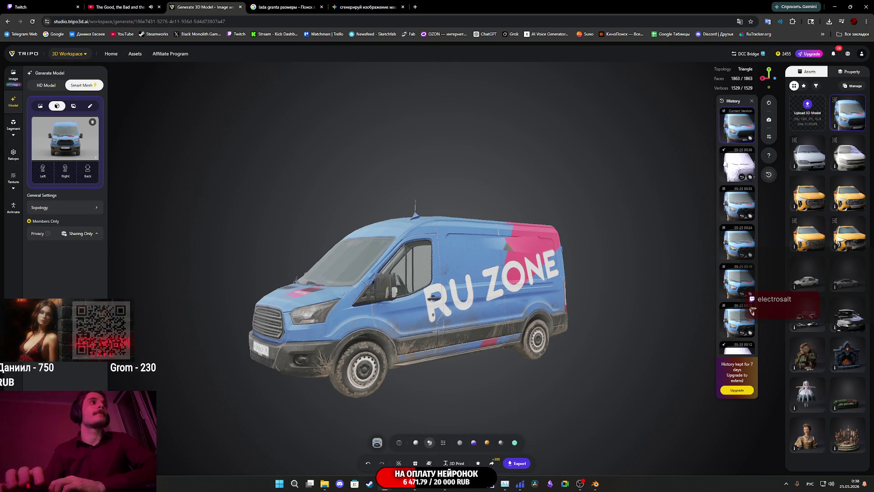
pyautogui.moveTo(32, 244)
pyautogui.mouseDown()
pyautogui.moveTo(45, 211)
pyautogui.moveTo(43, 174)
pyautogui.mouseUp()
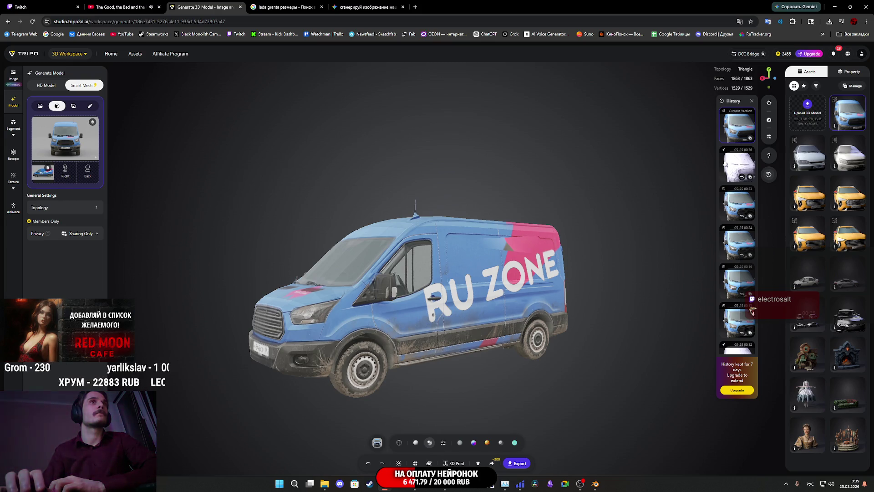
pyautogui.moveTo(28, 246)
pyautogui.mouseDown()
pyautogui.moveTo(65, 173)
pyautogui.moveTo(67, 219)
pyautogui.moveTo(87, 172)
pyautogui.mouseUp()
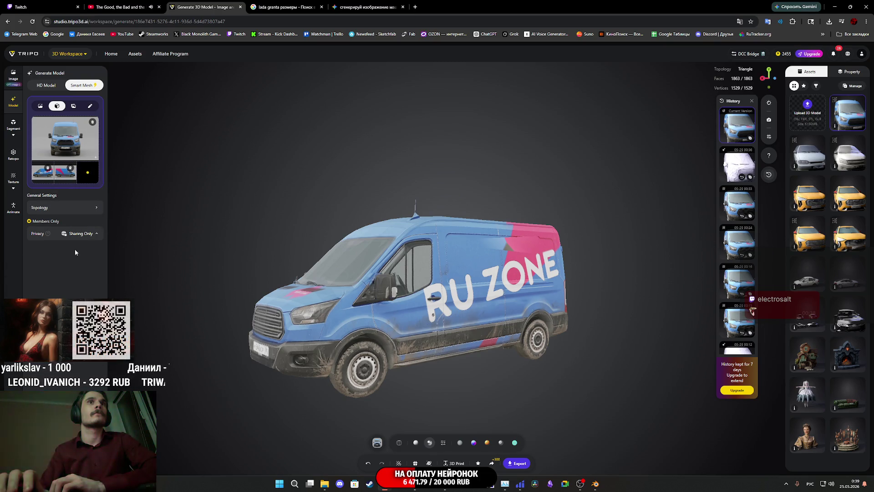
pyautogui.click(89, 209)
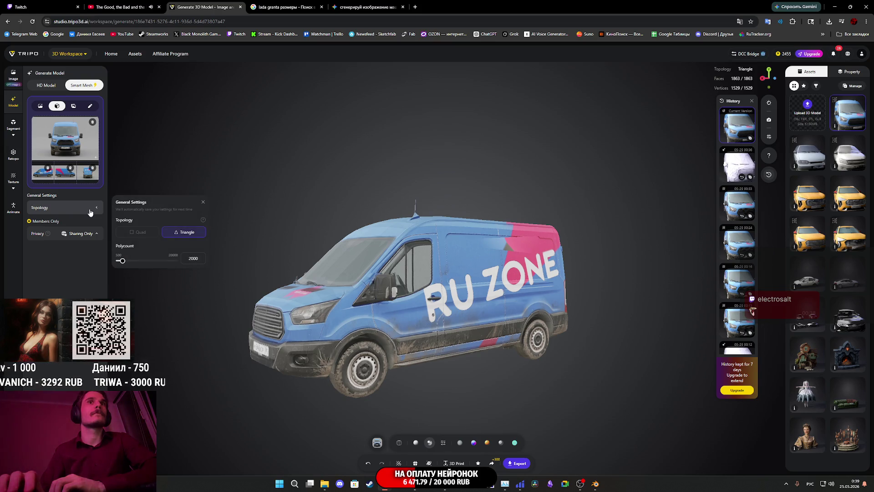
pyautogui.click(90, 212)
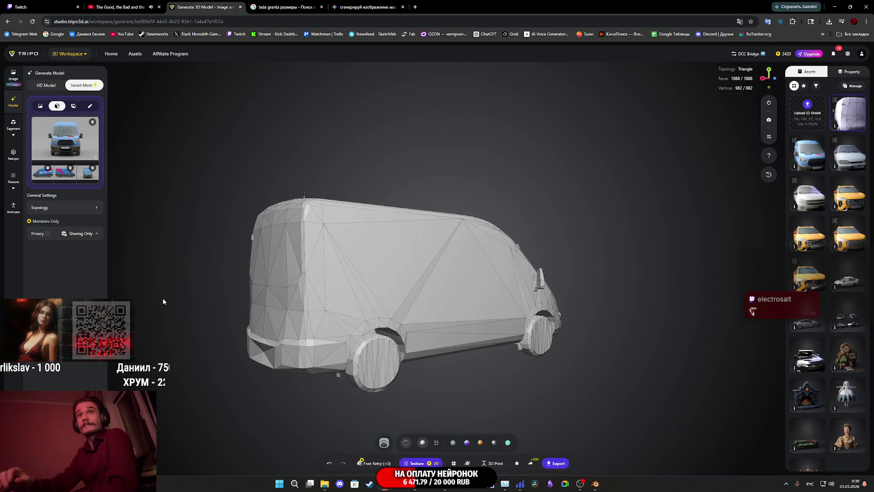
# Step: Orbit the new grey van mesh to view its rear, then switch to the Texture generator
pyautogui.moveTo(445, 309)
pyautogui.mouseDown()
pyautogui.moveTo(487, 326)
pyautogui.moveTo(488, 317)
pyautogui.moveTo(453, 299)
pyautogui.moveTo(401, 314)
pyautogui.moveTo(346, 302)
pyautogui.moveTo(337, 347)
pyautogui.moveTo(408, 305)
pyautogui.moveTo(454, 291)
pyautogui.moveTo(426, 277)
pyautogui.moveTo(441, 242)
pyautogui.moveTo(415, 285)
pyautogui.moveTo(346, 274)
pyautogui.moveTo(316, 319)
pyautogui.moveTo(504, 306)
pyautogui.moveTo(313, 340)
pyautogui.moveTo(312, 324)
pyautogui.moveTo(289, 302)
pyautogui.moveTo(248, 315)
pyautogui.moveTo(263, 334)
pyautogui.moveTo(324, 343)
pyautogui.moveTo(373, 341)
pyautogui.moveTo(420, 315)
pyautogui.moveTo(389, 308)
pyautogui.moveTo(371, 319)
pyautogui.moveTo(537, 298)
pyautogui.moveTo(567, 306)
pyautogui.moveTo(676, 300)
pyautogui.moveTo(698, 291)
pyautogui.moveTo(673, 242)
pyautogui.moveTo(642, 298)
pyautogui.mouseUp()
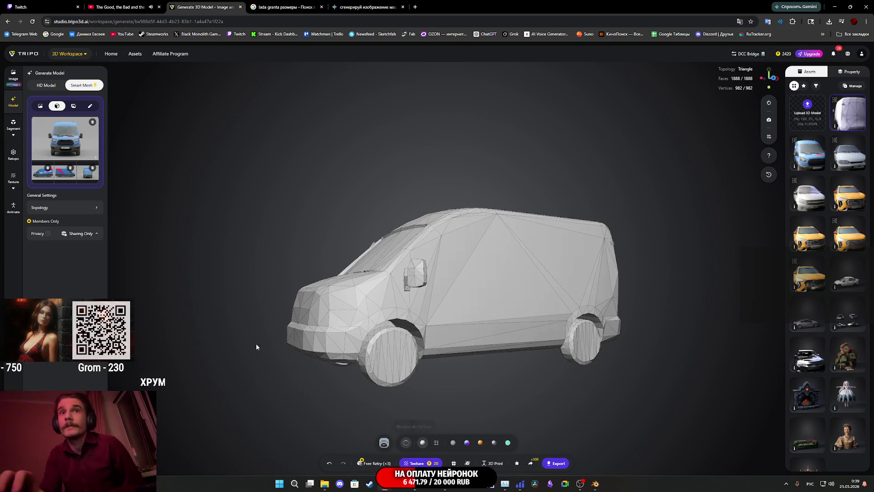
pyautogui.click(15, 177)
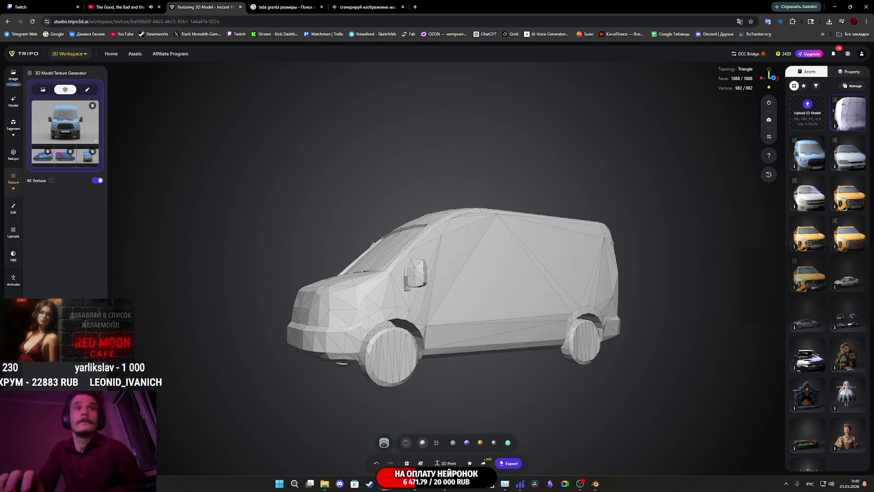
# Step: Generate a texture that gives the van a blue body, a diagonal pink stripe and dirt
pyautogui.click(99, 385)
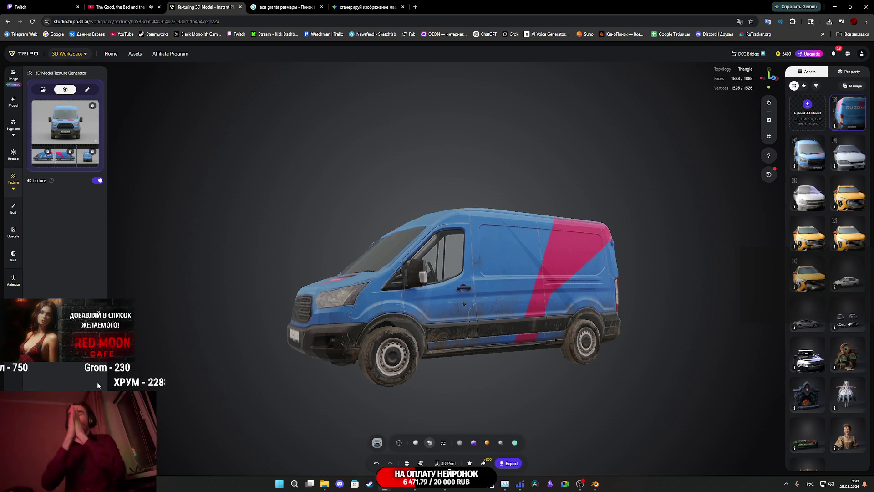
pyautogui.moveTo(374, 283)
pyautogui.mouseDown()
pyautogui.moveTo(623, 274)
pyautogui.moveTo(429, 273)
pyautogui.mouseUp()
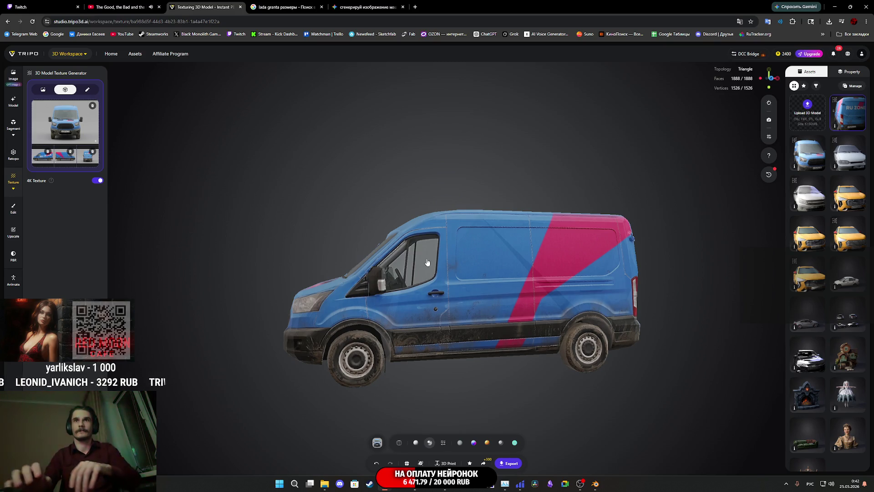
pyautogui.moveTo(436, 263)
pyautogui.mouseDown()
pyautogui.moveTo(526, 303)
pyautogui.moveTo(311, 262)
pyautogui.moveTo(508, 289)
pyautogui.mouseUp()
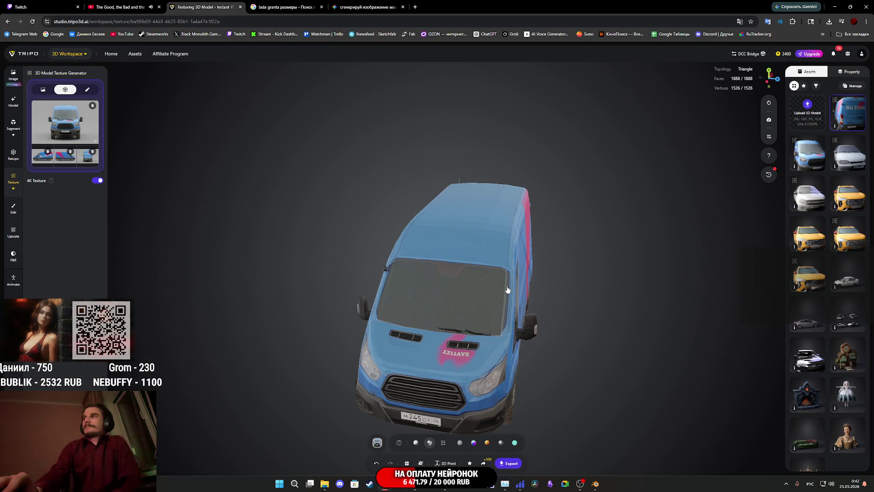
pyautogui.moveTo(508, 289)
pyautogui.mouseDown()
pyautogui.moveTo(628, 267)
pyautogui.moveTo(537, 289)
pyautogui.moveTo(641, 291)
pyautogui.mouseUp()
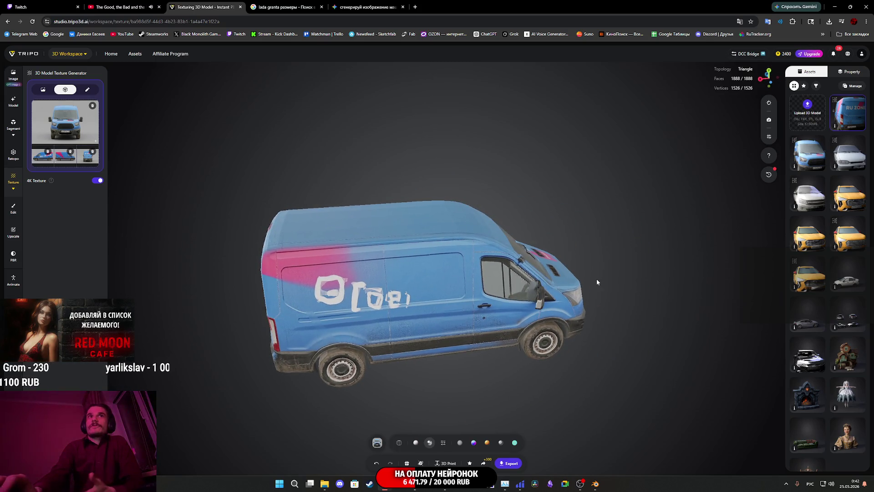
pyautogui.moveTo(595, 284)
pyautogui.mouseDown()
pyautogui.moveTo(539, 289)
pyautogui.moveTo(524, 273)
pyautogui.moveTo(550, 267)
pyautogui.mouseUp()
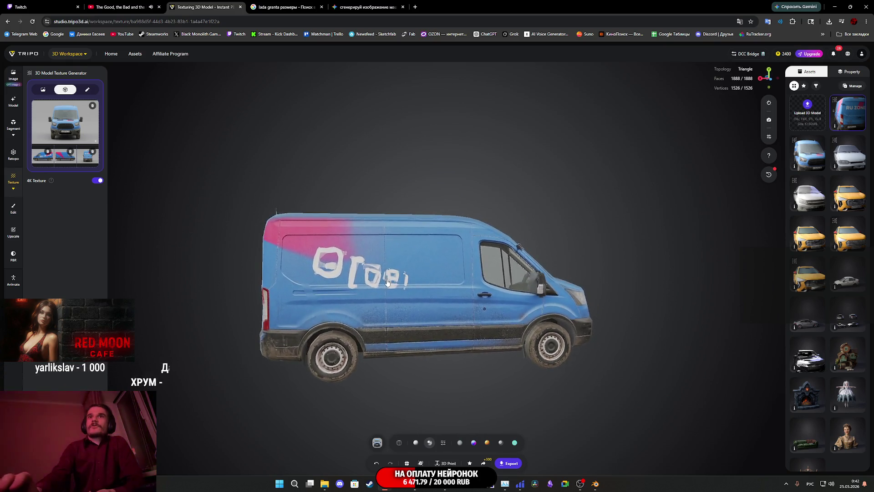
pyautogui.scroll(-4, 402, 279)
pyautogui.scroll(4, 403, 282)
pyautogui.moveTo(404, 285)
pyautogui.mouseDown()
pyautogui.moveTo(578, 293)
pyautogui.moveTo(589, 280)
pyautogui.mouseUp()
pyautogui.scroll(-3, 578, 293)
pyautogui.scroll(3, 577, 293)
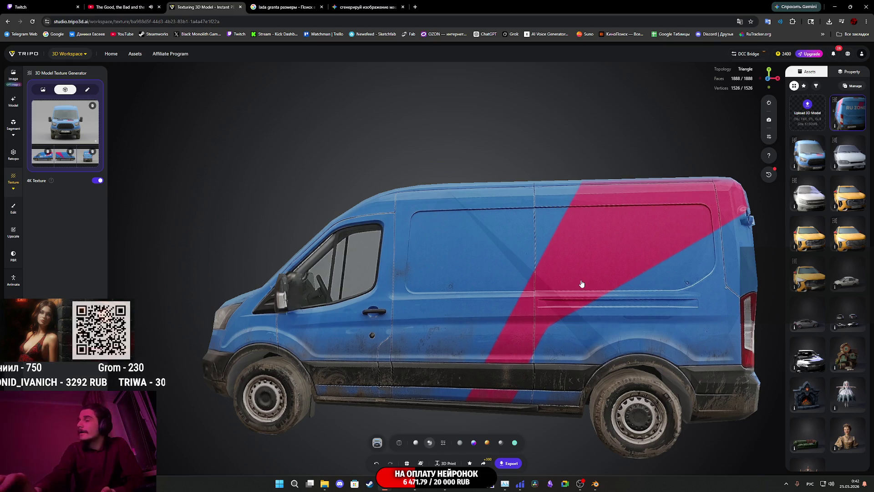
# Step: Compare the RU ZONE and newest van models, then reselect RU ZONE and regenerate its texture
pyautogui.click(814, 156)
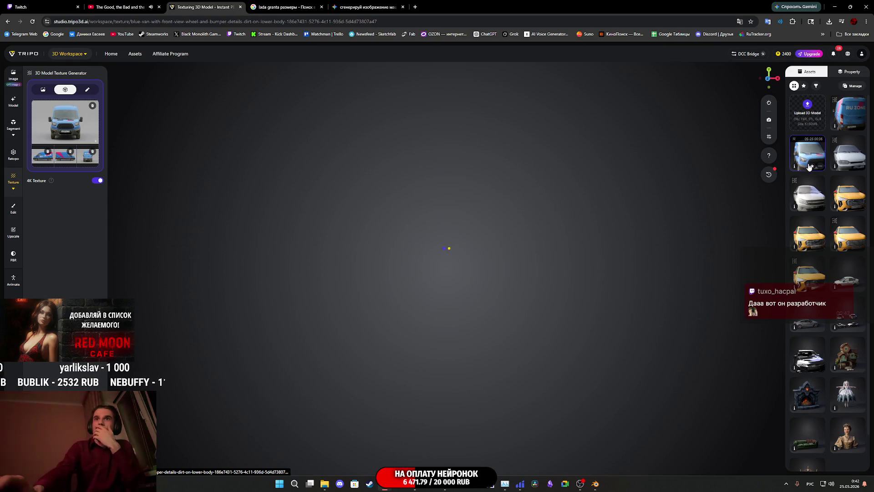
pyautogui.moveTo(478, 273); pyautogui.dragTo(343, 303)
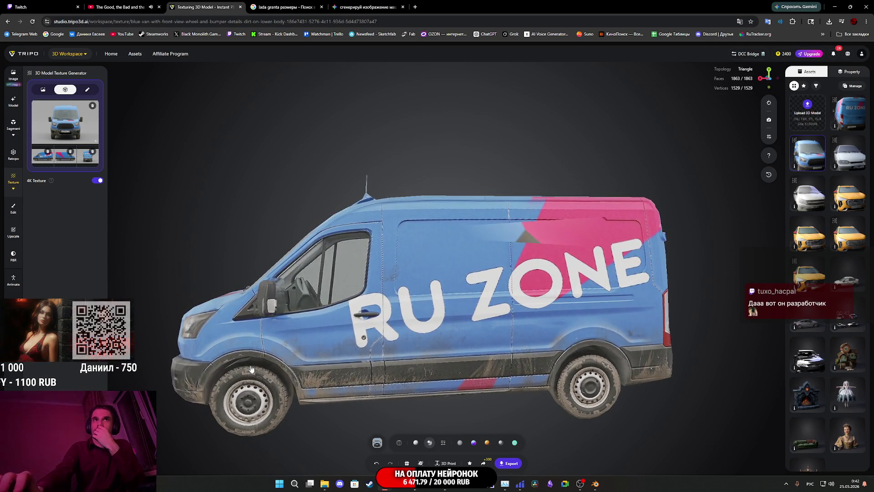
pyautogui.moveTo(192, 413)
pyautogui.mouseDown()
pyautogui.moveTo(377, 382)
pyautogui.moveTo(171, 380)
pyautogui.moveTo(314, 377)
pyautogui.mouseUp()
pyautogui.click(852, 119)
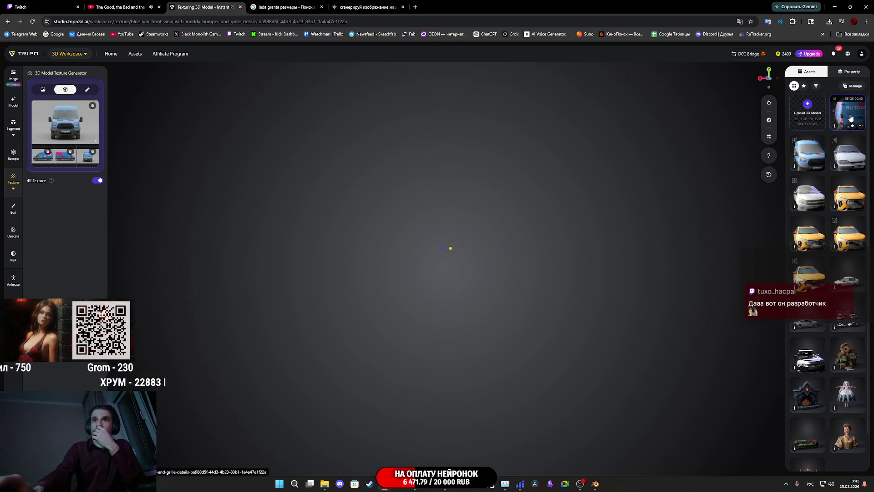
pyautogui.moveTo(446, 310)
pyautogui.mouseDown()
pyautogui.moveTo(252, 322)
pyautogui.moveTo(304, 305)
pyautogui.moveTo(316, 317)
pyautogui.moveTo(332, 303)
pyautogui.mouseUp()
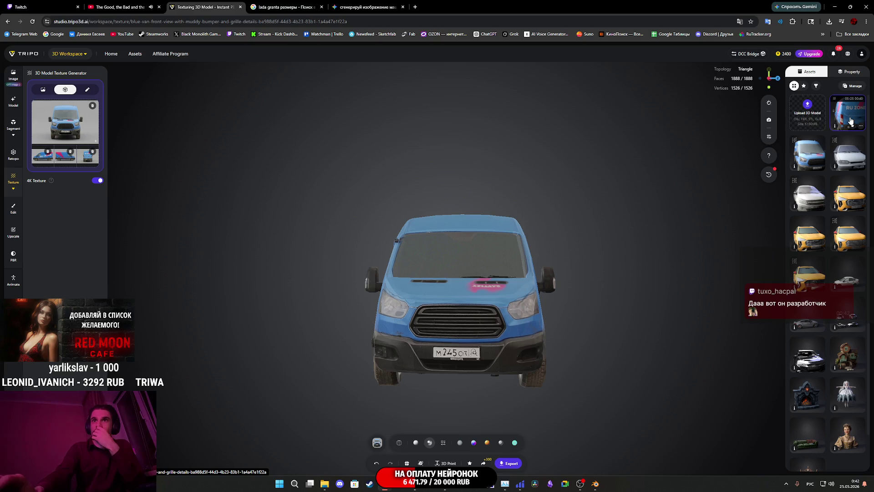
pyautogui.click(805, 155)
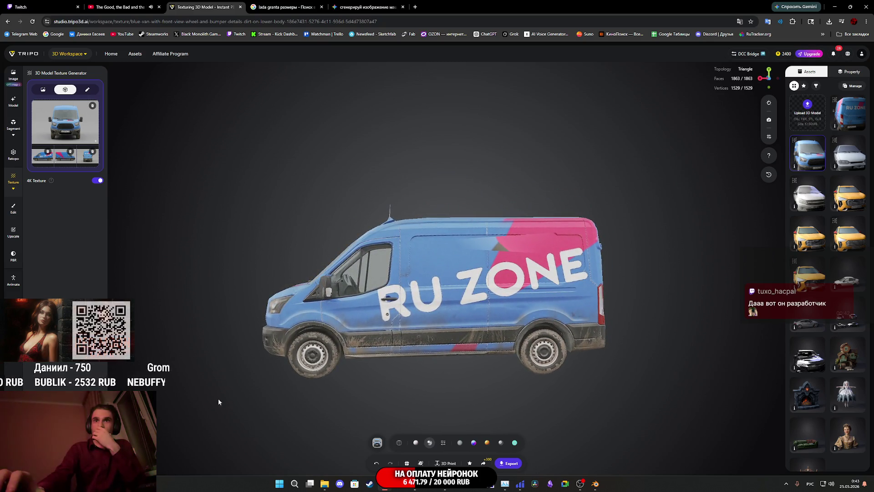
pyautogui.click(379, 444)
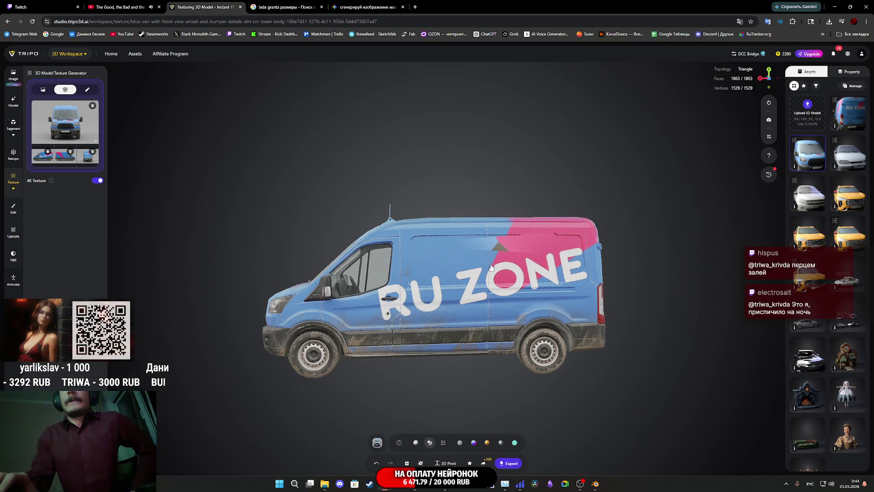
# Step: Orbit and zoom the retextured van to inspect its RU ZONE side and front-left view
pyautogui.moveTo(456, 289); pyautogui.dragTo(666, 292)
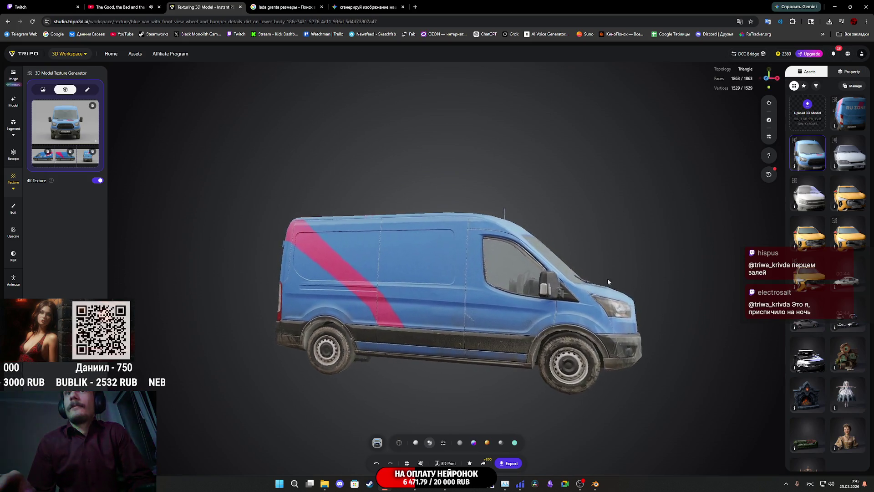
pyautogui.moveTo(607, 278); pyautogui.dragTo(444, 282)
pyautogui.scroll(5, 538, 268)
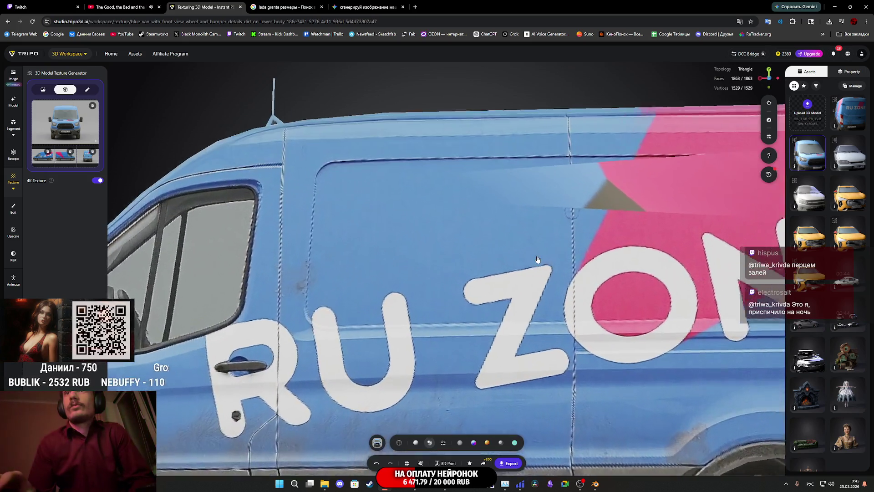
pyautogui.scroll(-5, 538, 271)
pyautogui.scroll(3, 498, 275)
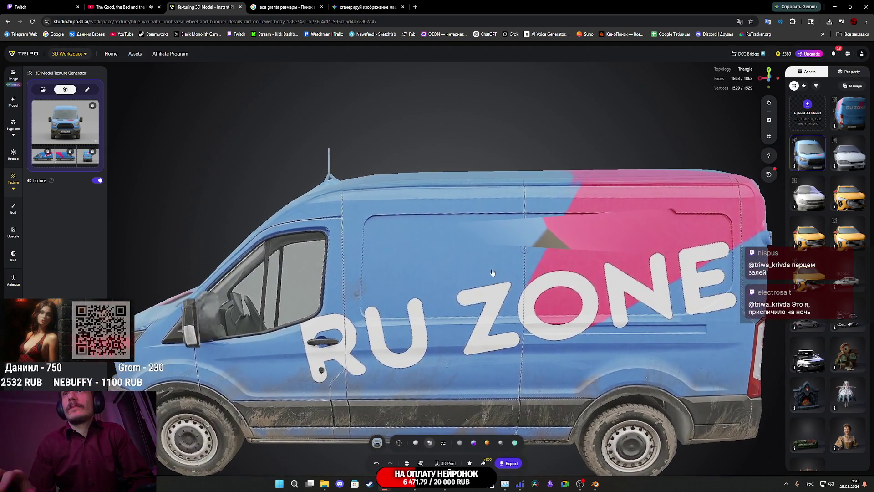
pyautogui.scroll(-5, 562, 282)
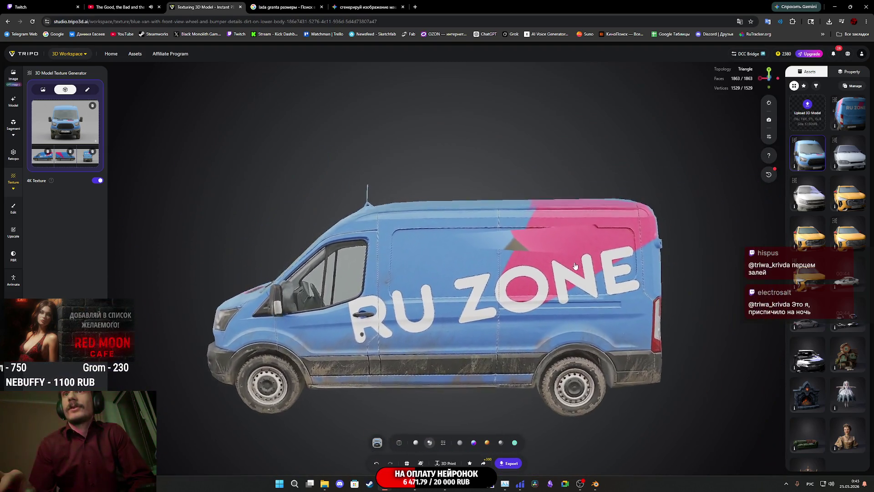
pyautogui.moveTo(565, 280)
pyautogui.mouseDown()
pyautogui.moveTo(711, 255)
pyautogui.moveTo(553, 242)
pyautogui.moveTo(486, 209)
pyautogui.moveTo(460, 231)
pyautogui.moveTo(454, 265)
pyautogui.moveTo(355, 267)
pyautogui.moveTo(403, 264)
pyautogui.moveTo(381, 256)
pyautogui.moveTo(359, 287)
pyautogui.moveTo(299, 291)
pyautogui.moveTo(551, 322)
pyautogui.moveTo(499, 331)
pyautogui.moveTo(400, 279)
pyautogui.moveTo(501, 273)
pyautogui.moveTo(542, 261)
pyautogui.mouseUp()
pyautogui.scroll(-2, 693, 253)
pyautogui.scroll(5, 543, 258)
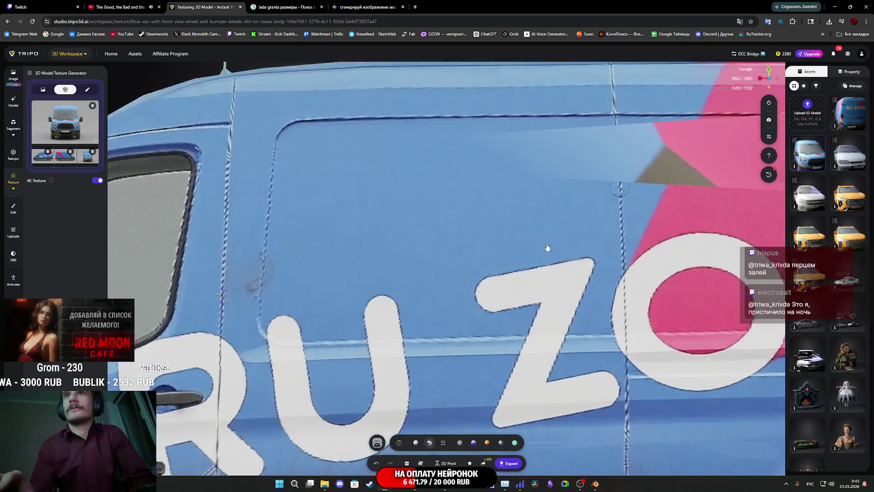
pyautogui.scroll(-2, 547, 248)
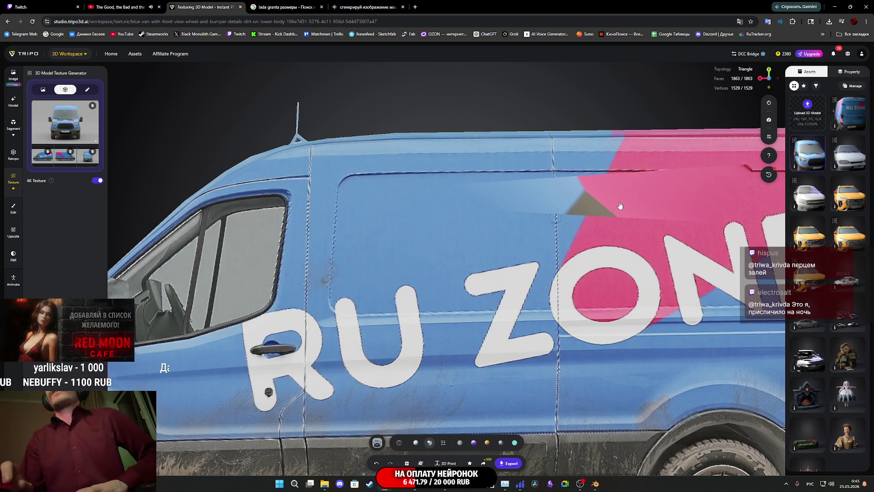
pyautogui.scroll(-5, 617, 209)
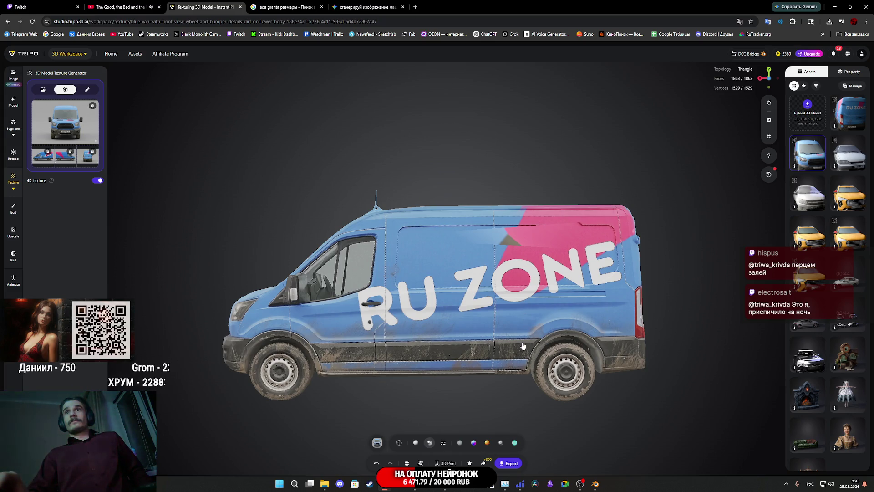
pyautogui.scroll(2, 522, 346)
pyautogui.moveTo(524, 345)
pyautogui.mouseDown()
pyautogui.moveTo(510, 347)
pyautogui.moveTo(539, 343)
pyautogui.mouseUp()
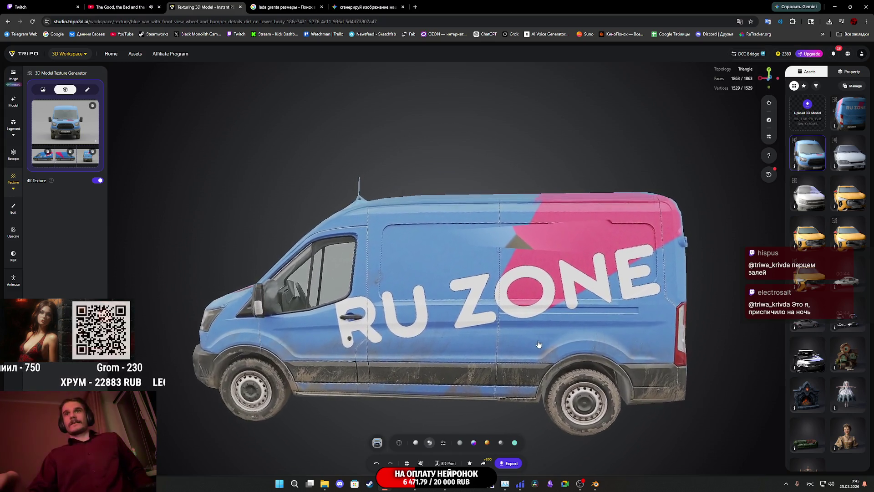
# Step: Export the van as FBX and save 'blue van 3d model.zip' to Downloads
pyautogui.click(511, 465)
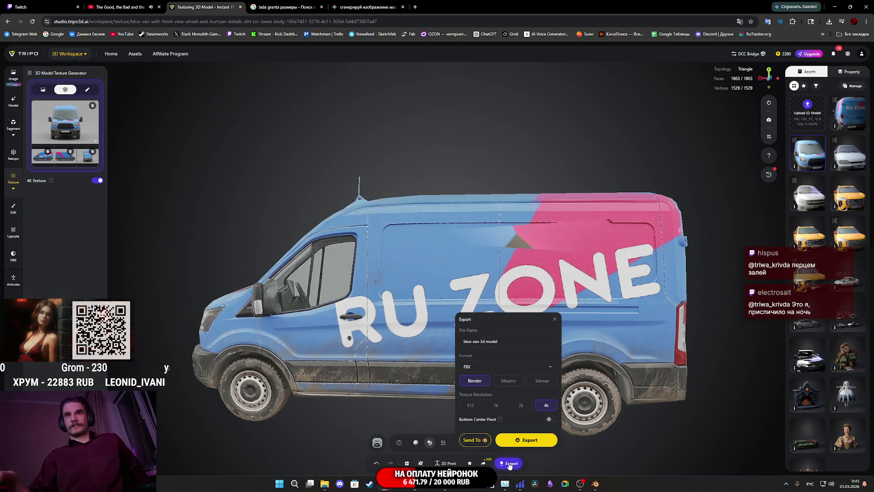
pyautogui.click(520, 441)
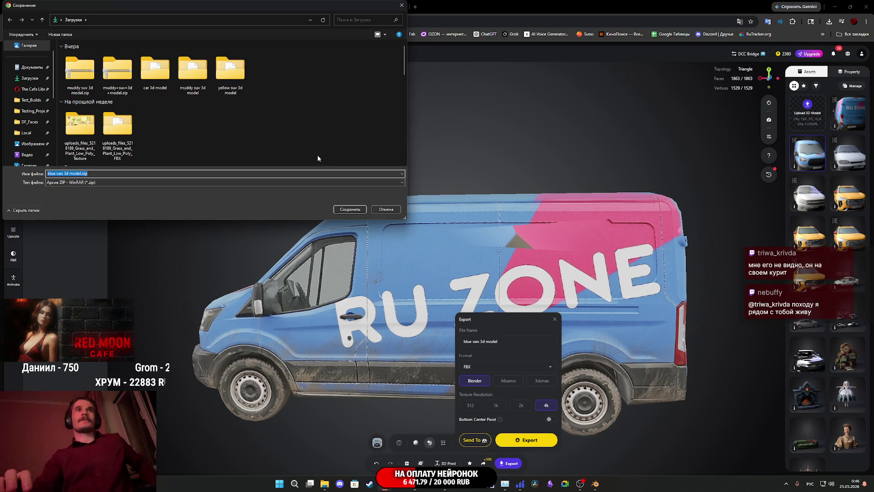
pyautogui.click(350, 210)
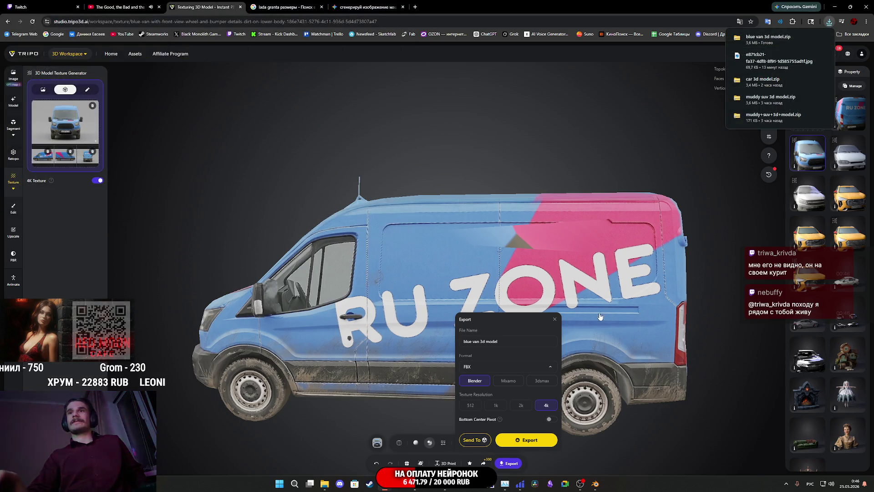
# Step: Close the Export settings dialog
pyautogui.click(554, 319)
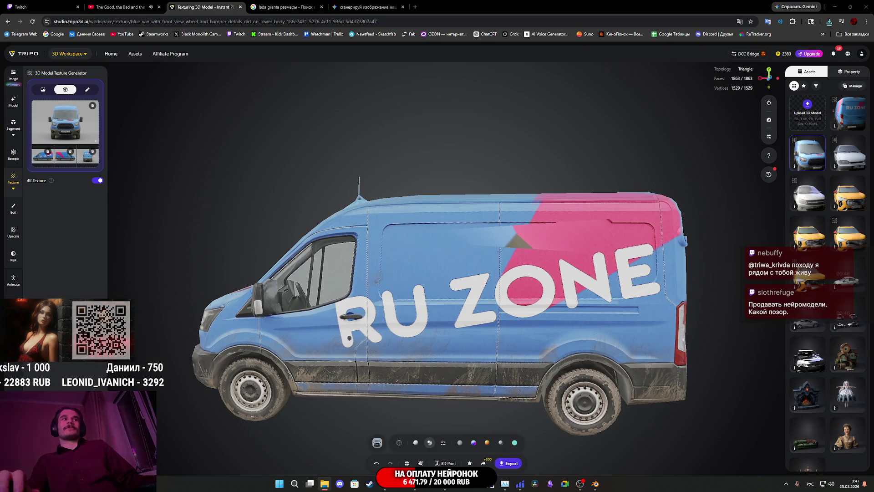
# Step: In Blender, view the two Lada cars in Material Preview shading
pyautogui.hotkey('alt', 'Tab')
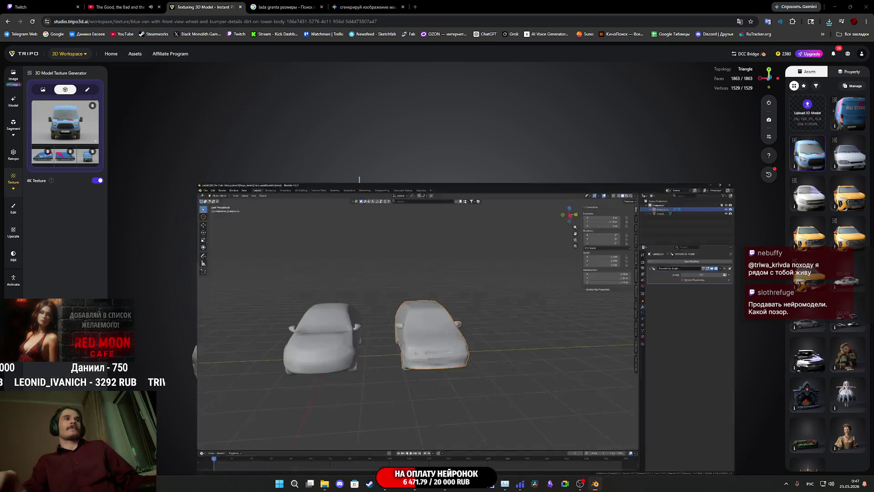
pyautogui.moveTo(345, 326); pyautogui.dragTo(330, 318, button='middle')
pyautogui.press('z')
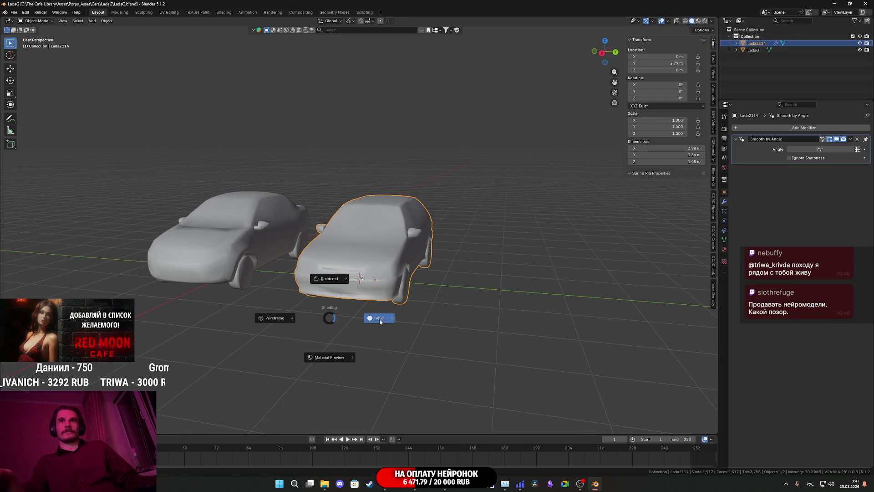
pyautogui.click(331, 370)
pyautogui.moveTo(369, 349)
pyautogui.mouseDown(button='middle')
pyautogui.moveTo(382, 336)
pyautogui.moveTo(460, 337)
pyautogui.moveTo(458, 351)
pyautogui.moveTo(449, 349)
pyautogui.mouseUp(button='middle')
pyautogui.scroll(4, 383, 336)
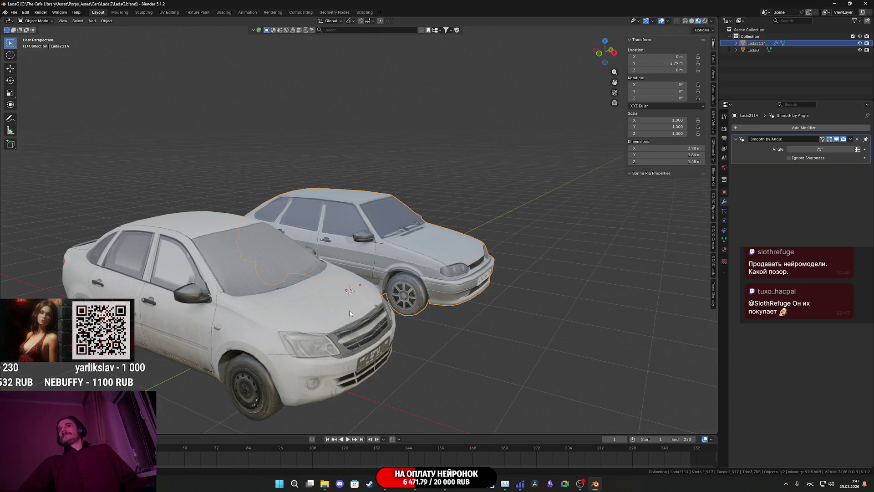
pyautogui.scroll(-5, 350, 309)
pyautogui.moveTo(350, 307)
pyautogui.mouseDown(button='middle')
pyautogui.moveTo(316, 285)
pyautogui.moveTo(316, 294)
pyautogui.mouseUp(button='middle')
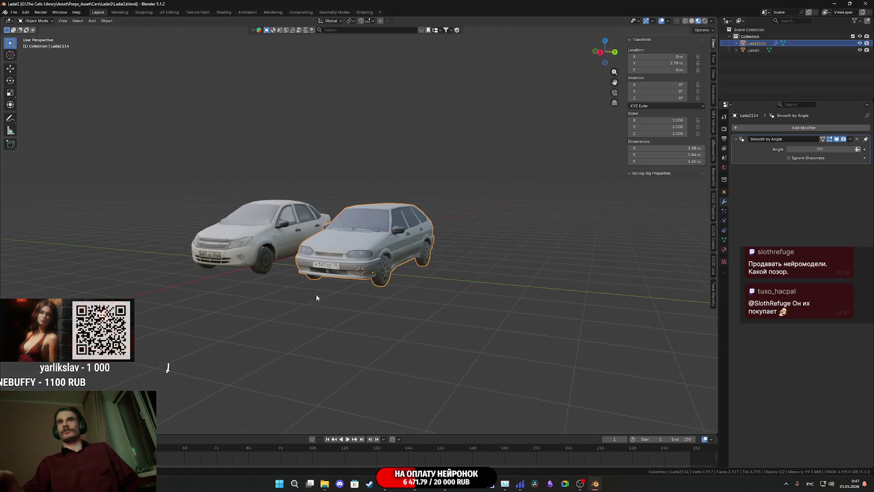
pyautogui.scroll(3, 396, 302)
pyautogui.moveTo(396, 302)
pyautogui.mouseDown(button='middle')
pyautogui.moveTo(426, 315)
pyautogui.moveTo(333, 324)
pyautogui.moveTo(356, 327)
pyautogui.moveTo(312, 310)
pyautogui.moveTo(404, 297)
pyautogui.moveTo(410, 286)
pyautogui.moveTo(408, 298)
pyautogui.moveTo(444, 305)
pyautogui.moveTo(415, 318)
pyautogui.mouseUp(button='middle')
pyautogui.scroll(3, 413, 291)
pyautogui.scroll(-4, 410, 286)
# Step: Deselect the Lada2114 and save the Blender file
pyautogui.click(458, 313)
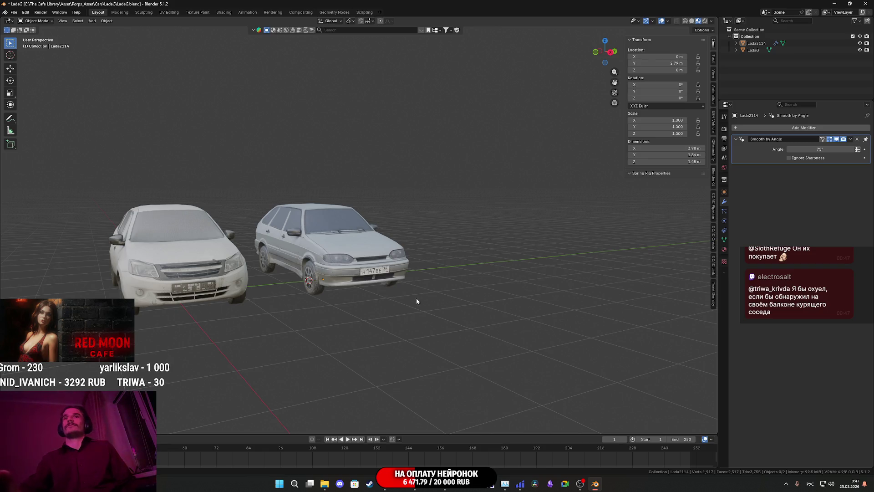
pyautogui.scroll(3, 424, 310)
pyautogui.moveTo(423, 310)
pyautogui.mouseDown(button='middle')
pyautogui.moveTo(401, 327)
pyautogui.moveTo(444, 323)
pyautogui.mouseUp(button='middle')
pyautogui.scroll(-5, 463, 313)
pyautogui.hotkey('ctrl', 's')
# Step: Drag the downloaded blue van FBX into the viewport to bring up import options
pyautogui.scroll(6, 430, 315)
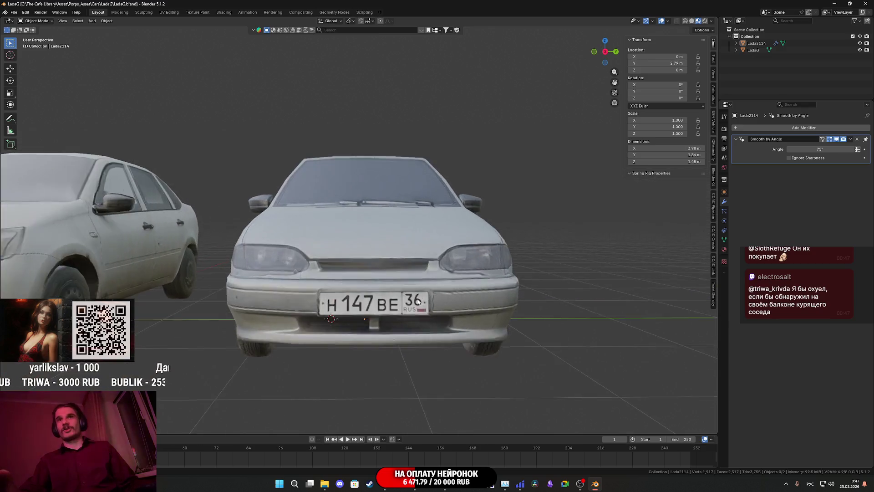
pyautogui.scroll(3, 452, 330)
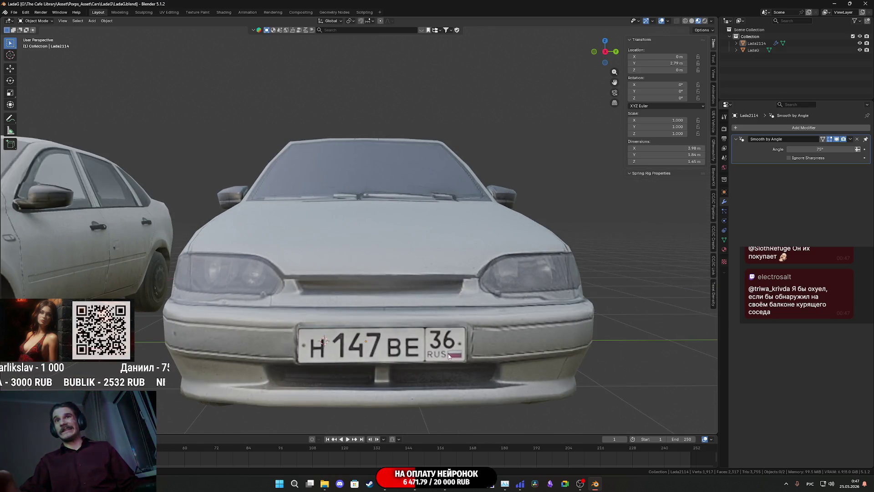
pyautogui.scroll(-4, 485, 310)
pyautogui.moveTo(500, 320)
pyautogui.mouseDown(button='middle')
pyautogui.moveTo(418, 312)
pyautogui.moveTo(384, 325)
pyautogui.mouseUp(button='middle')
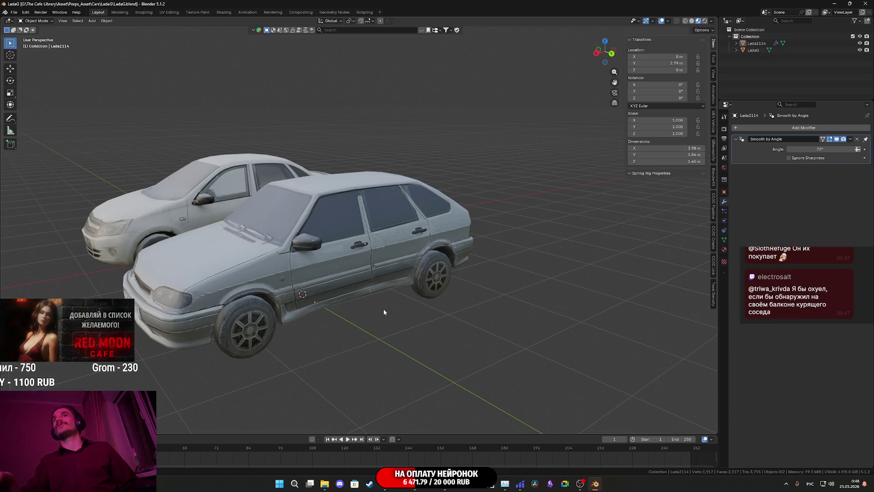
pyautogui.moveTo(333, 287)
pyautogui.mouseDown(button='middle')
pyautogui.moveTo(390, 290)
pyautogui.moveTo(345, 300)
pyautogui.mouseUp(button='middle')
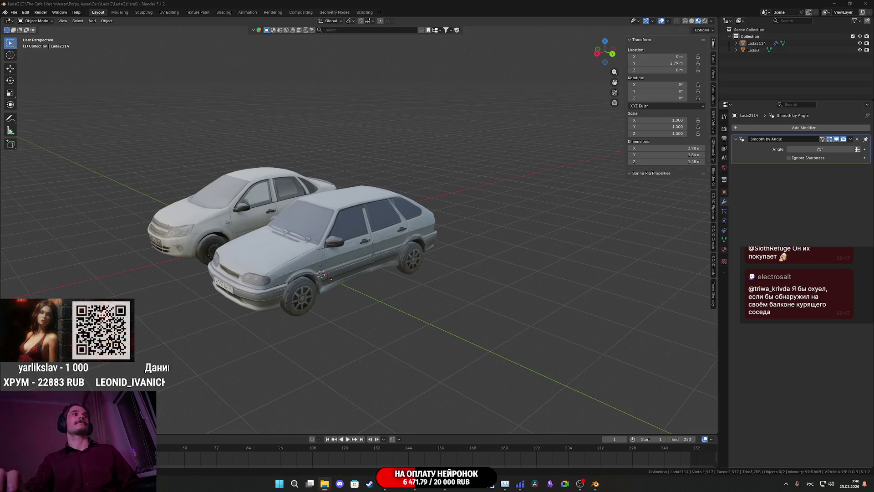
pyautogui.moveTo(391, 334); pyautogui.dragTo(391, 334)
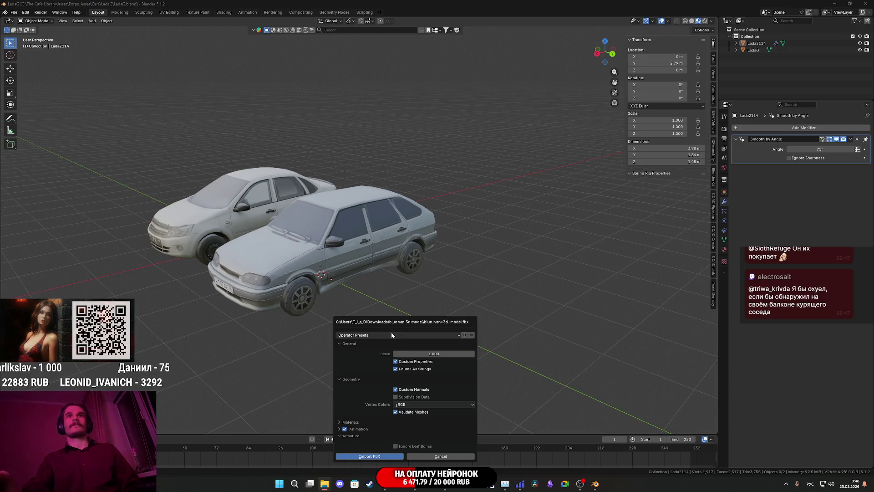
# Step: Import the blue van FBX into the scene
pyautogui.click(374, 454)
pyautogui.moveTo(323, 360)
pyautogui.mouseDown(button='middle')
pyautogui.moveTo(426, 347)
pyautogui.moveTo(409, 355)
pyautogui.moveTo(447, 338)
pyautogui.moveTo(442, 343)
pyautogui.mouseUp(button='middle')
pyautogui.moveTo(543, 312)
pyautogui.mouseDown(button='middle')
pyautogui.moveTo(515, 324)
pyautogui.moveTo(527, 319)
pyautogui.mouseUp(button='middle')
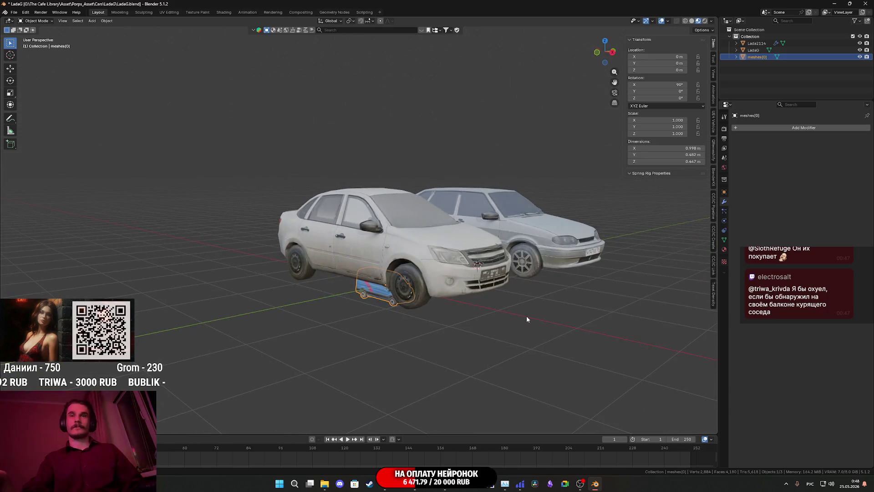
# Step: Scale the imported van by 4 on all axes
pyautogui.press('s')
pyautogui.press('4')
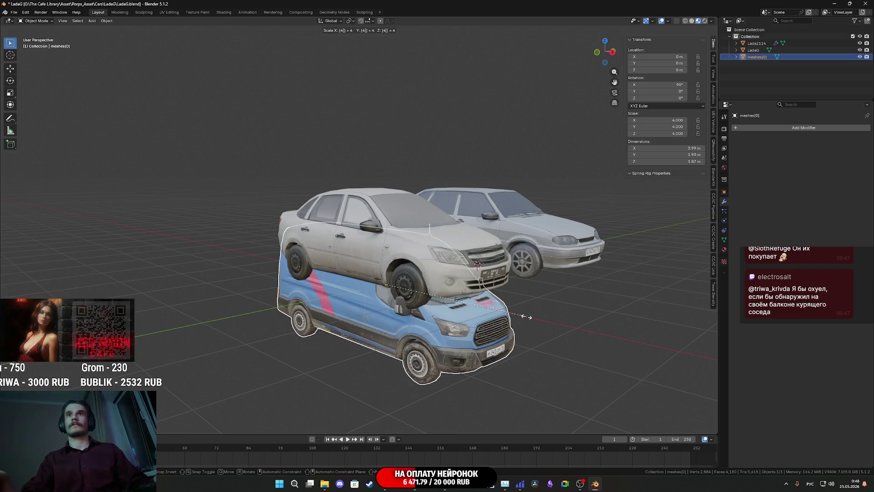
pyautogui.press('Return')
pyautogui.moveTo(526, 319); pyautogui.dragTo(563, 250, button='middle')
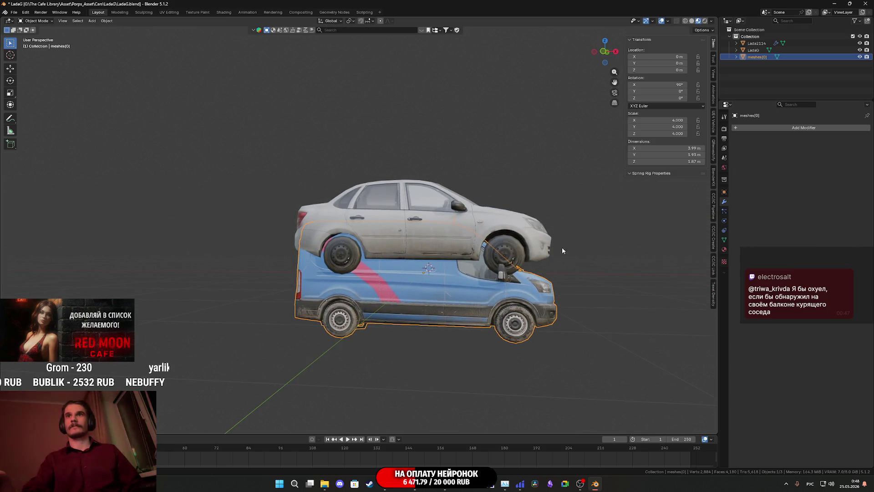
pyautogui.moveTo(556, 166); pyautogui.dragTo(551, 171, button='middle')
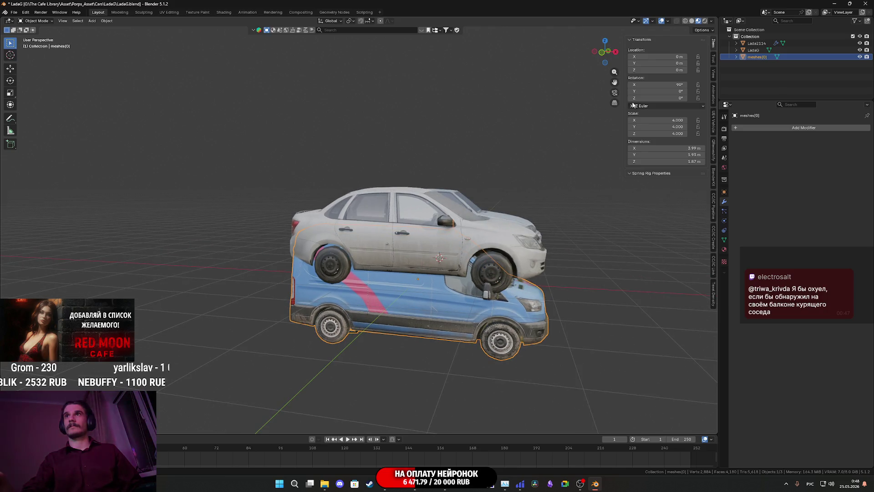
pyautogui.moveTo(610, 104)
pyautogui.mouseDown(button='middle')
pyautogui.moveTo(600, 104)
pyautogui.moveTo(614, 72)
pyautogui.mouseUp(button='middle')
# Step: In front orthographic view, move the van up to about 0.97 m height
pyautogui.click(599, 55)
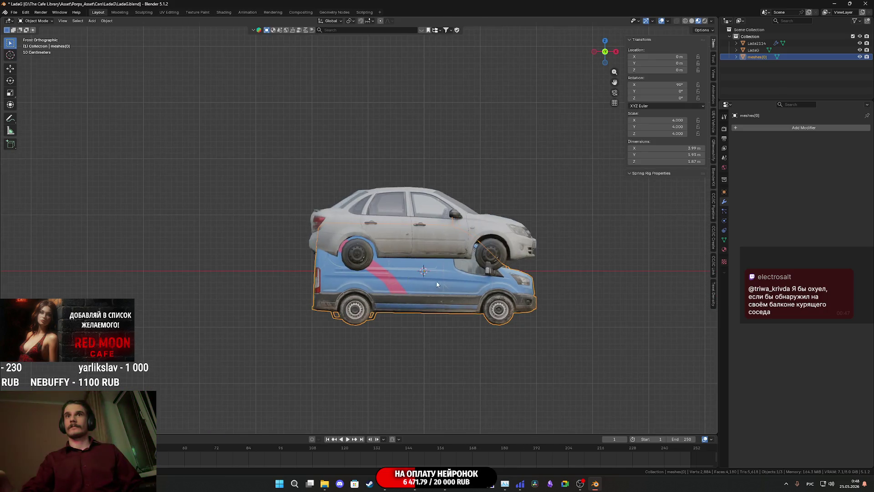
pyautogui.click(10, 68)
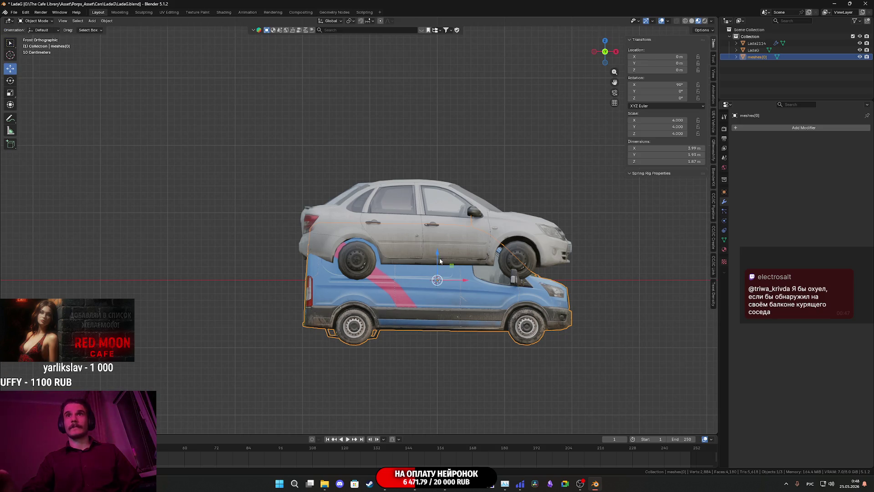
pyautogui.moveTo(438, 266); pyautogui.dragTo(437, 200)
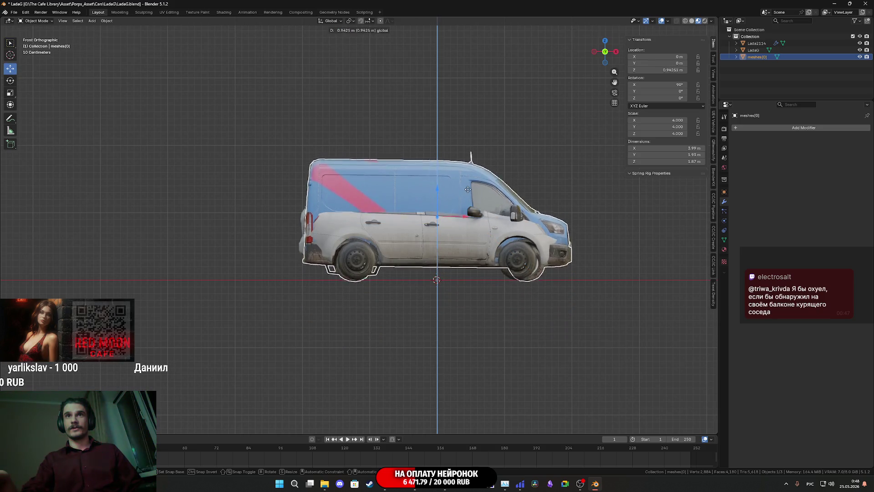
pyautogui.scroll(5, 502, 230)
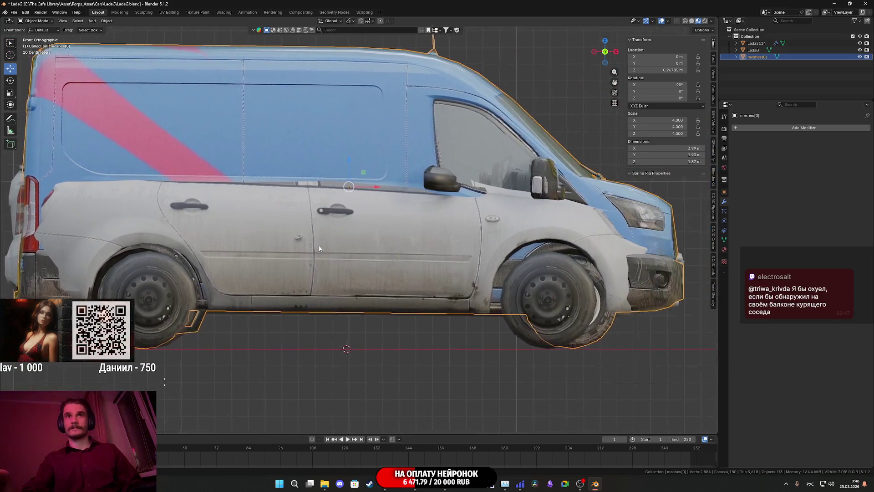
pyautogui.scroll(-3, 323, 302)
pyautogui.scroll(1, 296, 215)
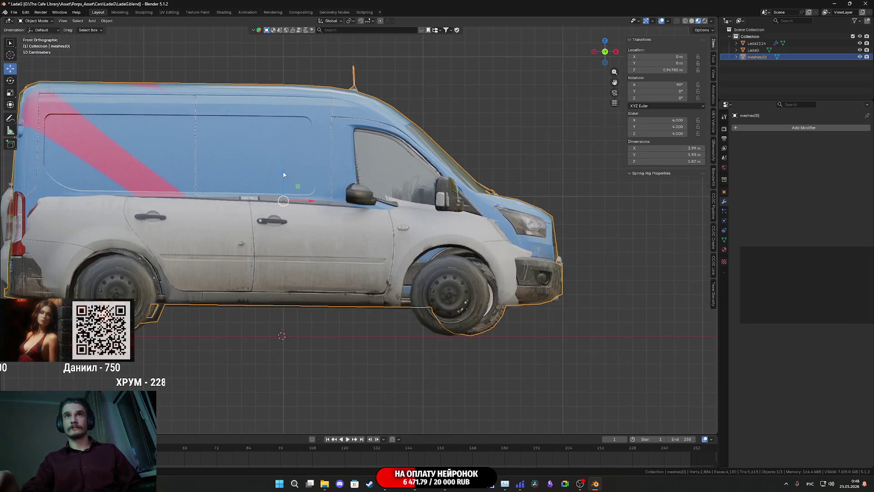
pyautogui.moveTo(284, 175)
pyautogui.mouseDown()
pyautogui.moveTo(284, 163)
pyautogui.moveTo(287, 183)
pyautogui.moveTo(298, 169)
pyautogui.mouseUp()
# Step: Scale the van to 4.159 and fine-tune its height to about Z 1.03 m
pyautogui.press('s')
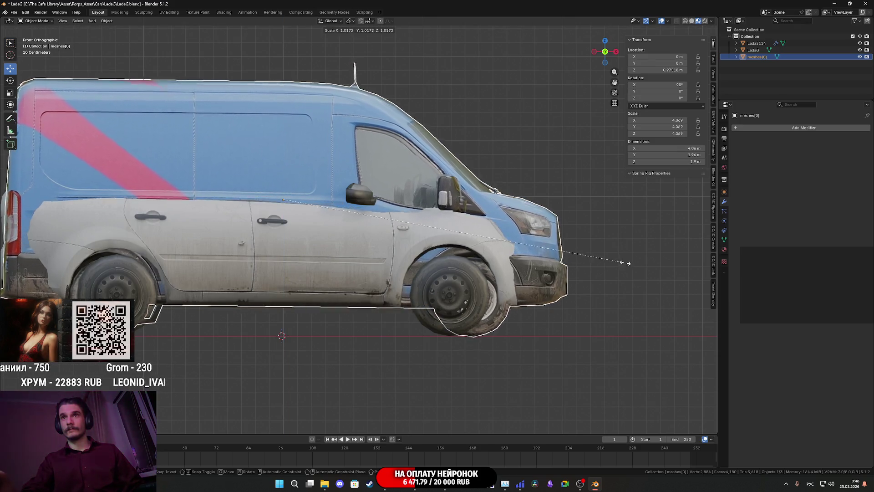
pyautogui.click(685, 266)
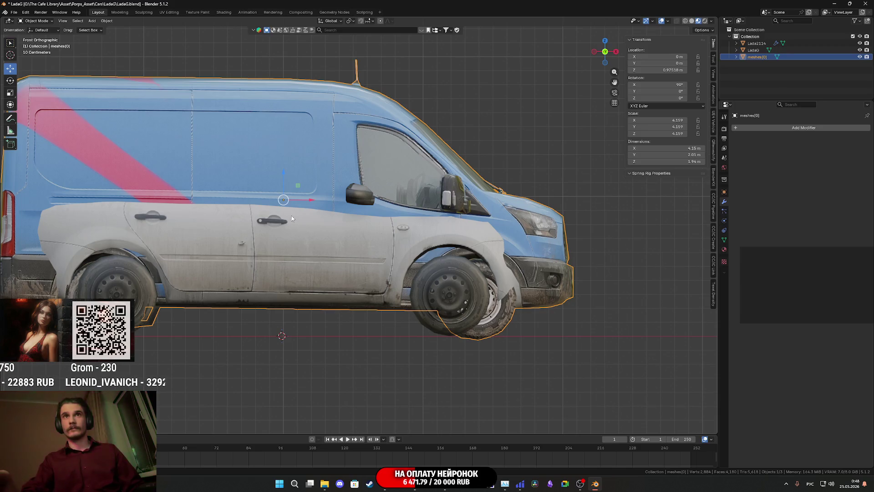
pyautogui.moveTo(282, 177)
pyautogui.mouseDown()
pyautogui.moveTo(296, 197)
pyautogui.moveTo(278, 200)
pyautogui.mouseUp()
pyautogui.scroll(4, 432, 359)
pyautogui.keyDown('shift'); pyautogui.moveTo(433, 359); pyautogui.dragTo(410, 267, button='middle'); pyautogui.keyUp('shift')
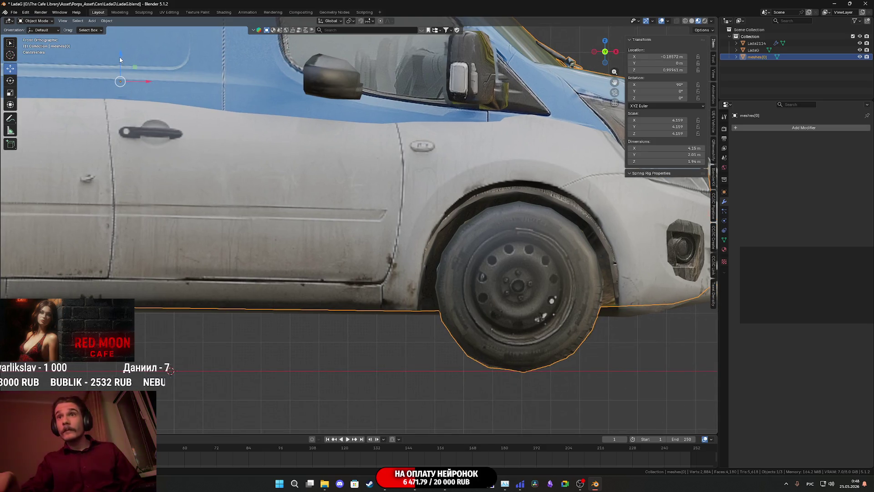
pyautogui.moveTo(120, 58); pyautogui.dragTo(129, 53)
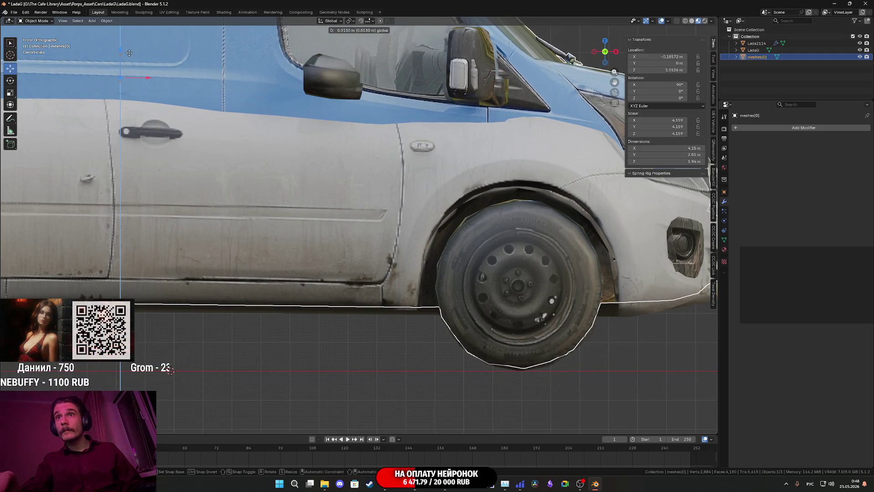
pyautogui.click(130, 52)
pyautogui.scroll(-10, 283, 106)
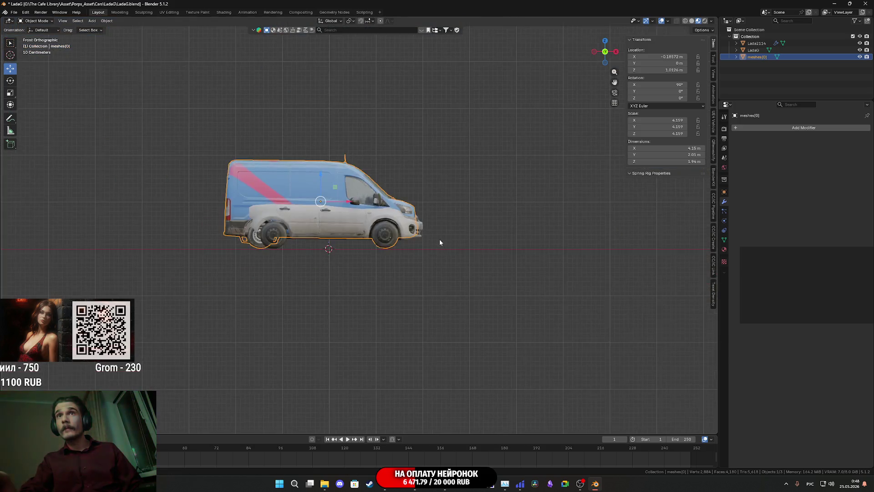
pyautogui.moveTo(439, 239)
pyautogui.mouseDown(button='middle')
pyautogui.moveTo(333, 258)
pyautogui.moveTo(358, 258)
pyautogui.mouseUp(button='middle')
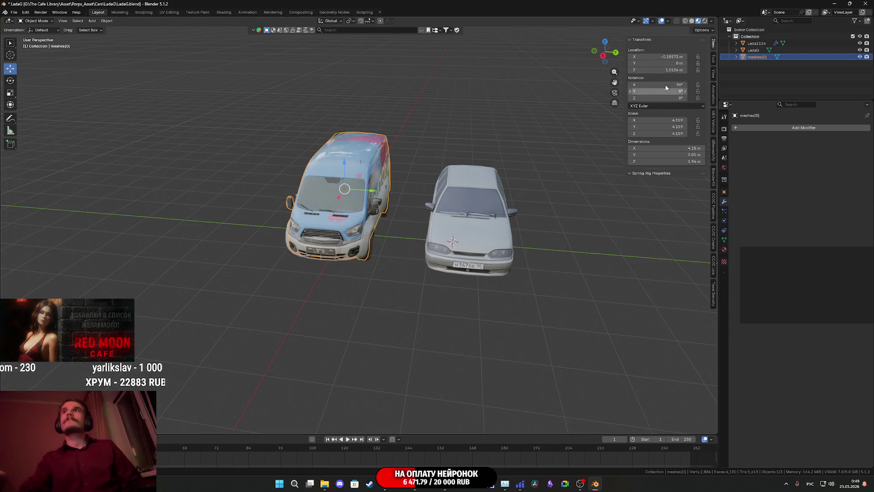
# Step: Move the van along Y, clear of the two Lada cars
pyautogui.moveTo(401, 207)
pyautogui.mouseDown(button='middle')
pyautogui.moveTo(500, 204)
pyautogui.moveTo(418, 244)
pyautogui.moveTo(443, 251)
pyautogui.mouseUp(button='middle')
pyautogui.moveTo(445, 230); pyautogui.dragTo(314, 200)
pyautogui.moveTo(314, 200)
pyautogui.mouseDown(button='middle')
pyautogui.moveTo(349, 187)
pyautogui.moveTo(413, 247)
pyautogui.moveTo(360, 255)
pyautogui.moveTo(432, 274)
pyautogui.mouseUp(button='middle')
# Step: Hide the LadaG and Lada2114 cars, then reselect the van and view it three-quarter
pyautogui.click(485, 274)
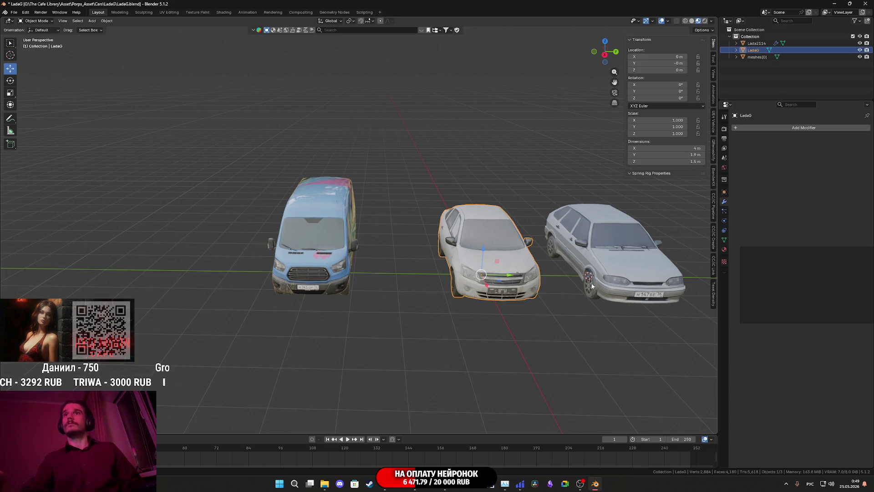
pyautogui.keyDown('shift'); pyautogui.click(619, 269); pyautogui.keyUp('shift')
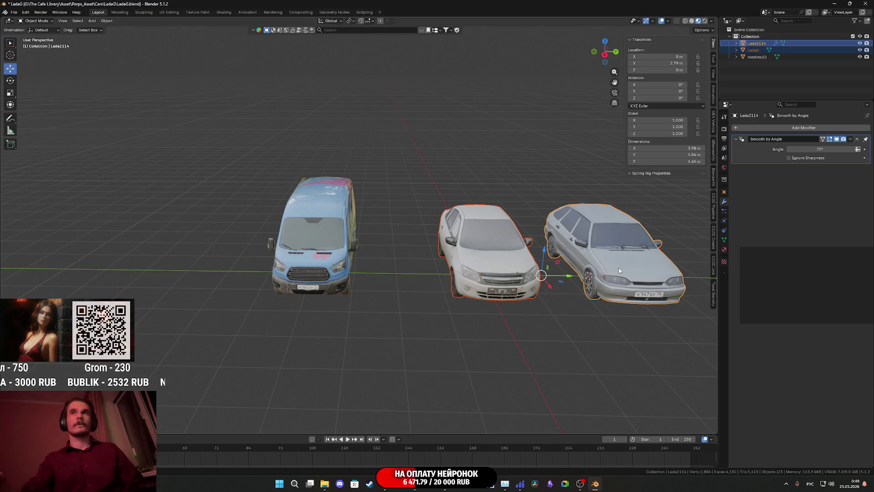
pyautogui.press('h')
pyautogui.click(319, 260)
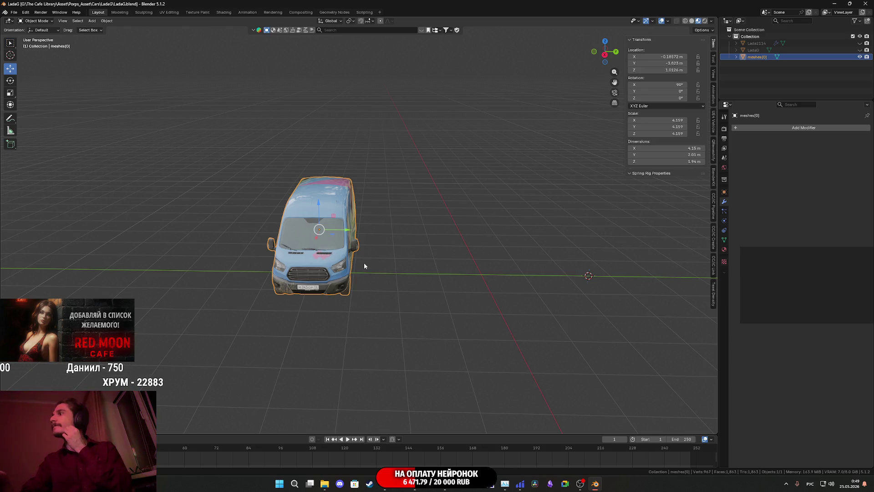
pyautogui.scroll(4, 365, 263)
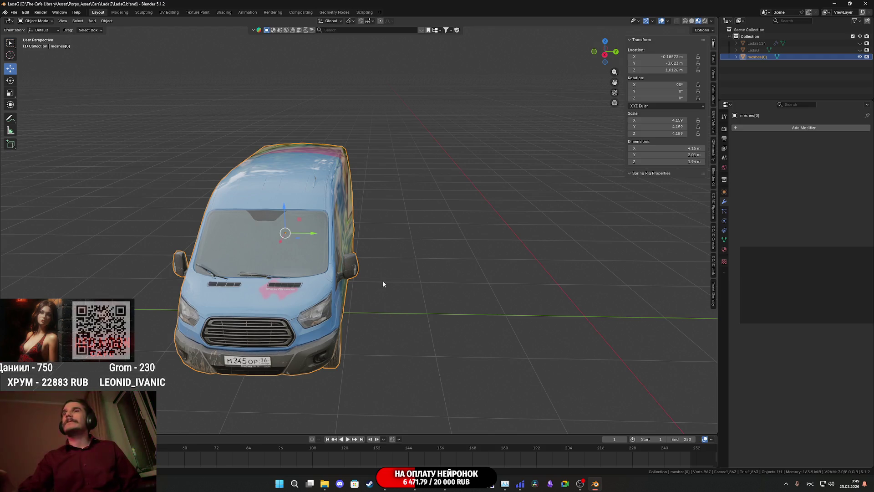
pyautogui.moveTo(382, 280)
pyautogui.mouseDown(button='middle')
pyautogui.moveTo(421, 271)
pyautogui.moveTo(383, 279)
pyautogui.moveTo(428, 228)
pyautogui.moveTo(430, 237)
pyautogui.moveTo(444, 196)
pyautogui.moveTo(231, 125)
pyautogui.mouseUp(button='middle')
# Step: Put the van in Edit Mode with untextured Solid shading
pyautogui.press('Tab')
pyautogui.press('z')
pyautogui.click(478, 237)
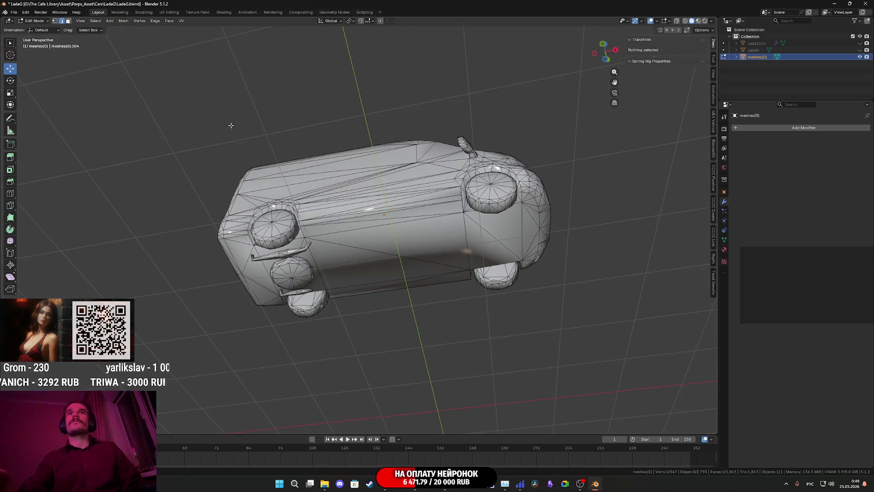
# Step: Delete the connected front bumper piece and wheel
pyautogui.click(298, 259)
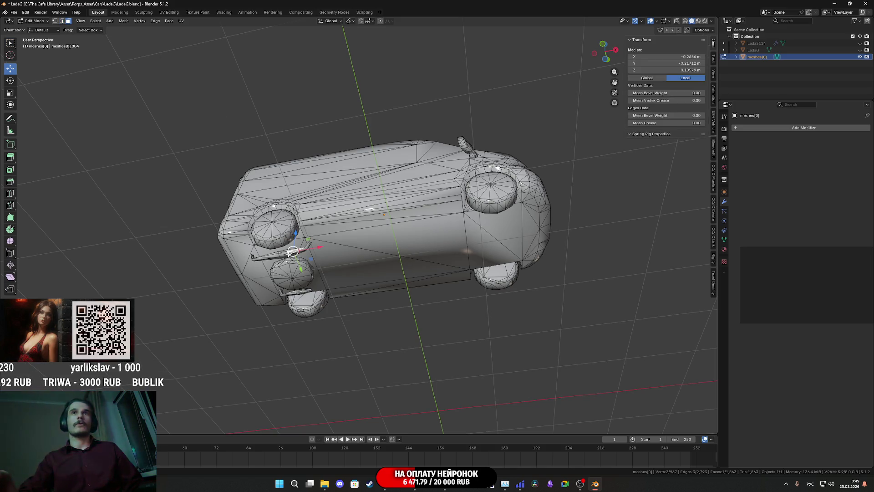
pyautogui.press('l')
pyautogui.press('l')
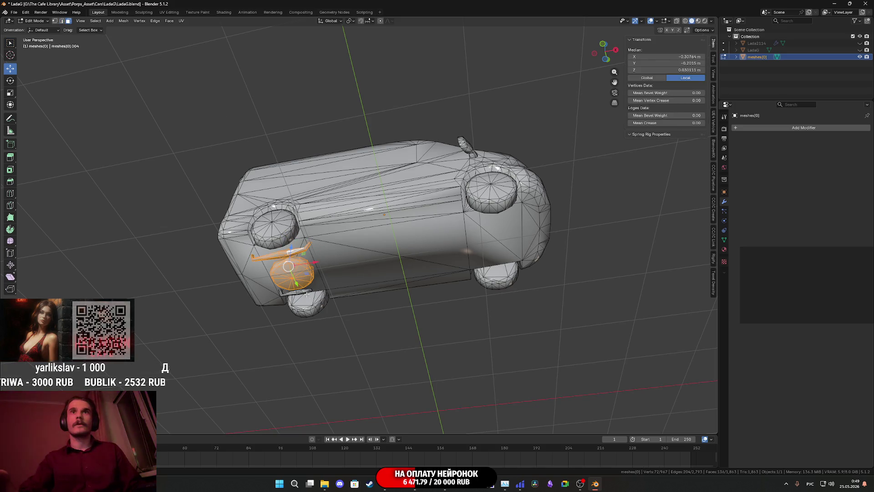
pyautogui.rightClick(302, 291)
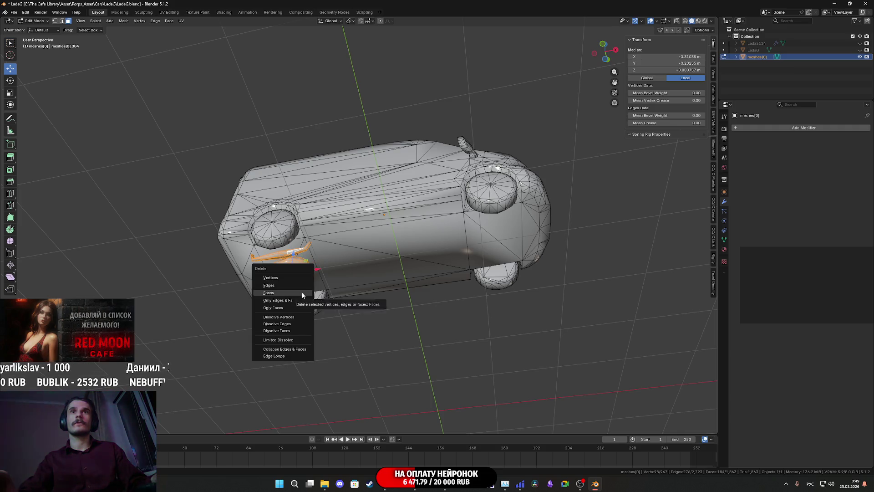
pyautogui.click(302, 292)
pyautogui.moveTo(302, 292)
pyautogui.mouseDown(button='middle')
pyautogui.moveTo(332, 276)
pyautogui.moveTo(328, 306)
pyautogui.moveTo(292, 355)
pyautogui.moveTo(328, 283)
pyautogui.mouseUp(button='middle')
pyautogui.scroll(6, 339, 251)
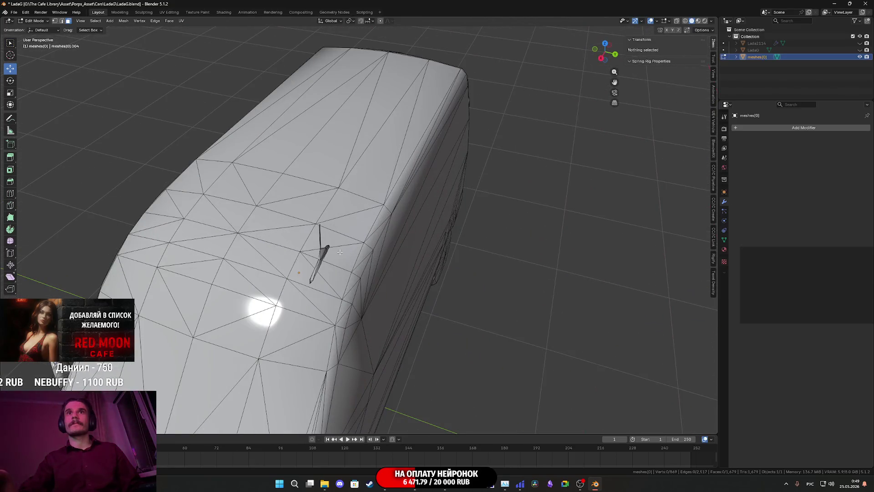
# Step: Delete the small stray piece on the van's roof
pyautogui.click(324, 251)
pyautogui.press('l')
pyautogui.moveTo(324, 251); pyautogui.dragTo(377, 246, button='middle')
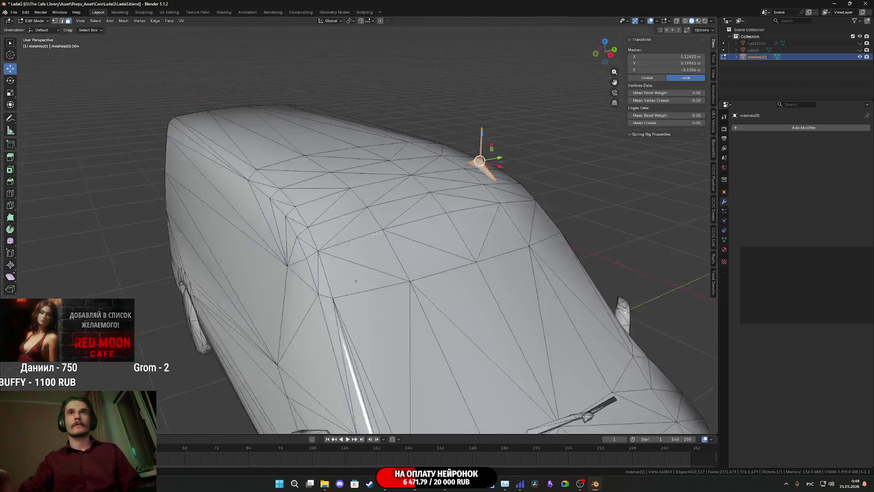
pyautogui.scroll(3, 430, 238)
pyautogui.scroll(-5, 430, 239)
pyautogui.moveTo(430, 238)
pyautogui.mouseDown(button='middle')
pyautogui.moveTo(409, 241)
pyautogui.moveTo(447, 245)
pyautogui.moveTo(336, 238)
pyautogui.moveTo(424, 195)
pyautogui.mouseUp(button='middle')
pyautogui.press('x')
pyautogui.click(446, 245)
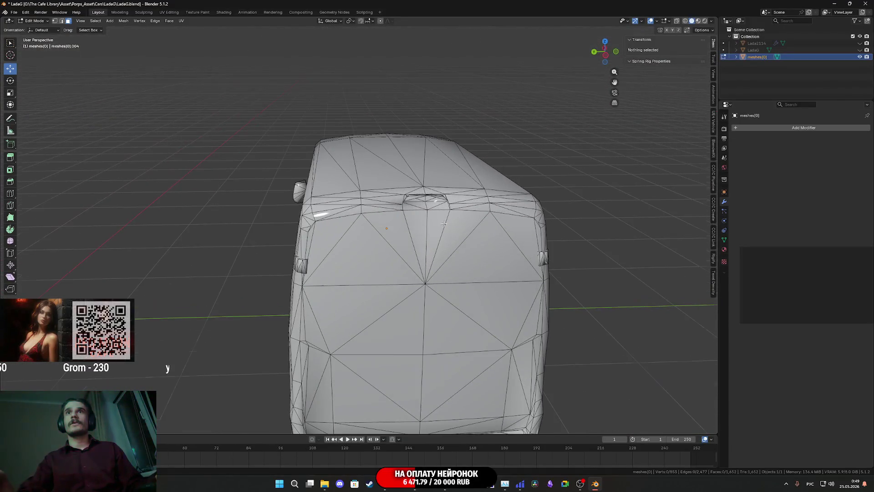
# Step: Delete the small faces on the roof top bump
pyautogui.click(425, 195)
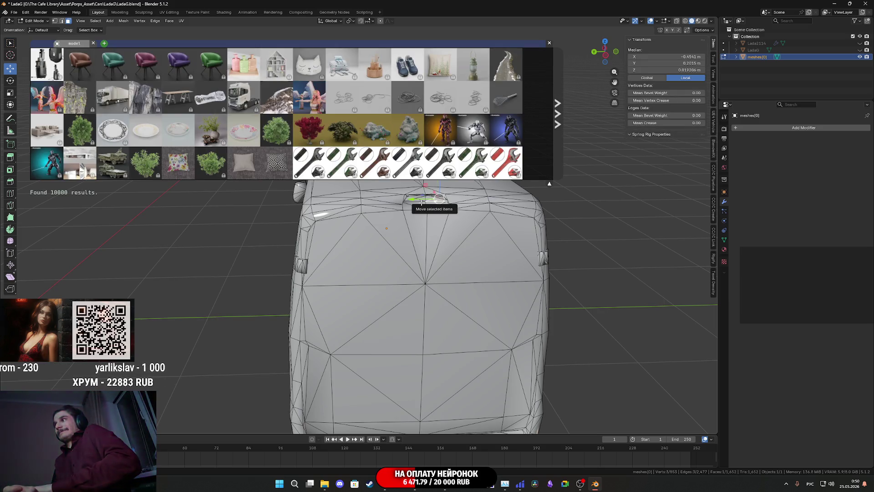
pyautogui.press('Escape')
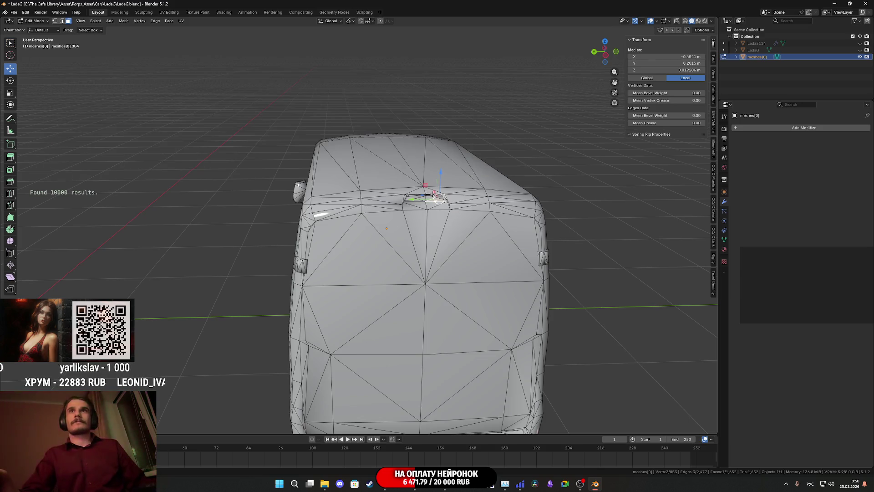
pyautogui.press('a')
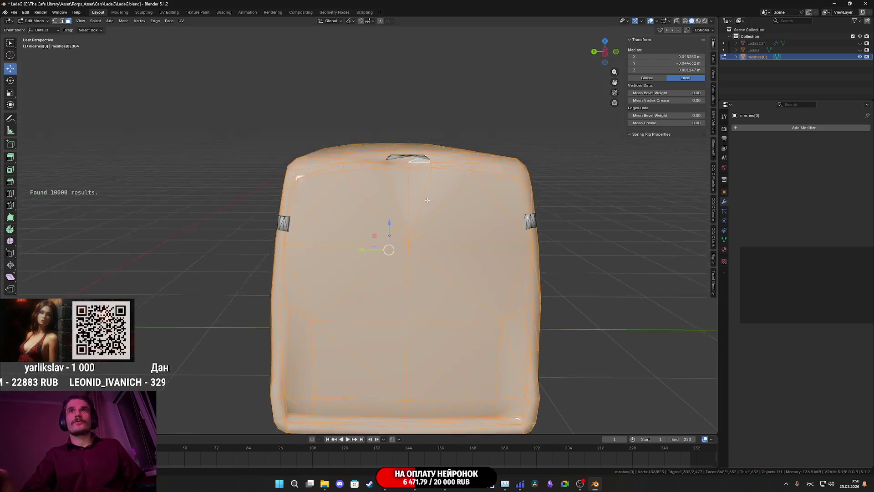
pyautogui.scroll(4, 412, 208)
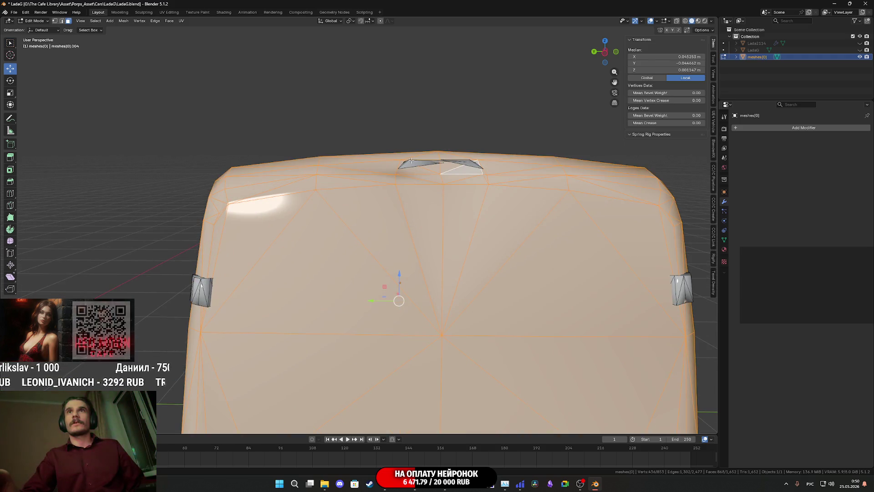
pyautogui.click(413, 165)
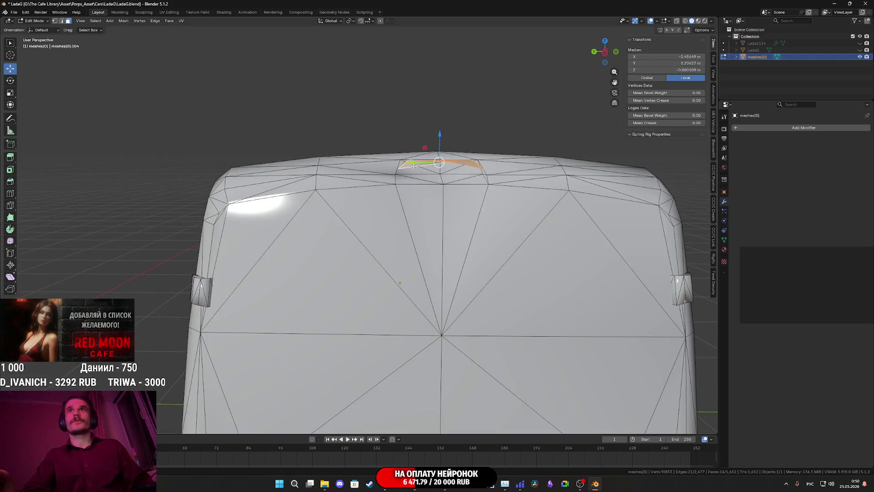
pyautogui.rightClick(413, 165)
pyautogui.click(414, 166)
pyautogui.scroll(-5, 414, 166)
# Step: Delete the 40 stray faces on the van's rear
pyautogui.moveTo(414, 165)
pyautogui.mouseDown(button='middle')
pyautogui.moveTo(399, 220)
pyautogui.moveTo(374, 237)
pyautogui.moveTo(382, 230)
pyautogui.moveTo(373, 223)
pyautogui.mouseUp(button='middle')
pyautogui.scroll(2, 374, 237)
pyautogui.click(372, 241)
pyautogui.press('ctrl+KP_Add')
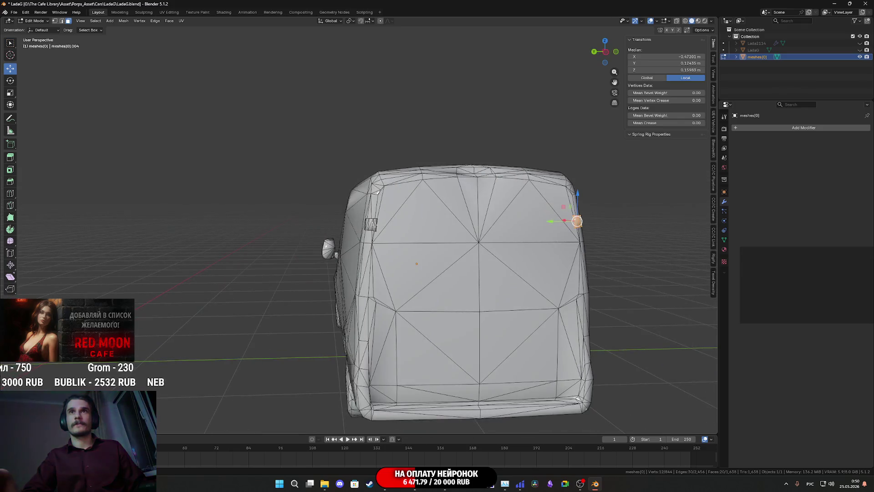
pyautogui.press('x')
pyautogui.click(371, 225)
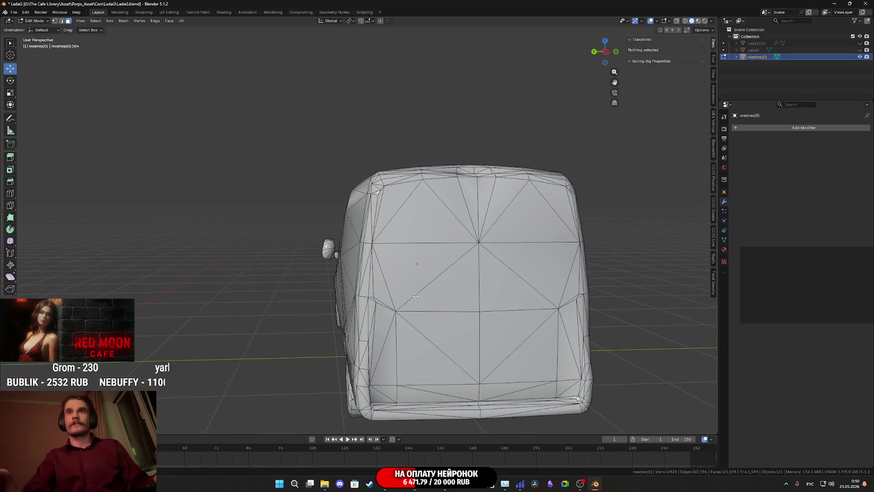
# Step: Delete both windshield wipers, leaving a 772-vertex, 1,513-face mesh
pyautogui.click(417, 299)
pyautogui.hotkey('ctrl', 'l')
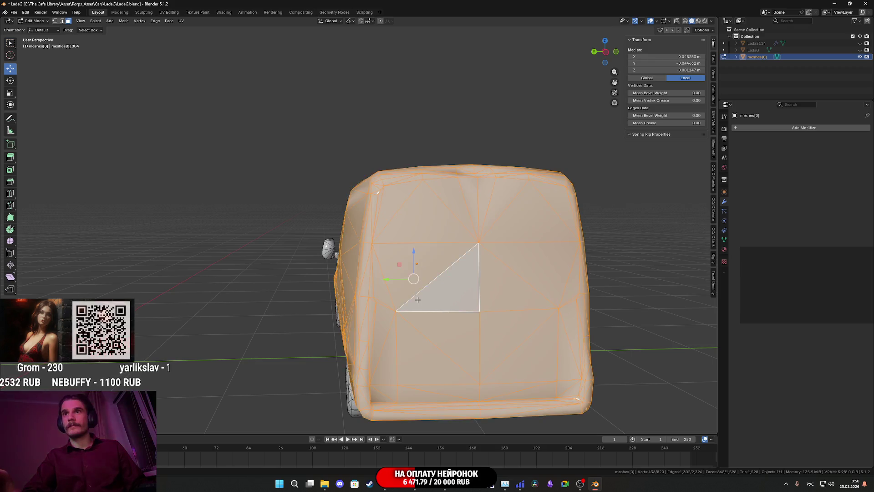
pyautogui.moveTo(418, 299)
pyautogui.mouseDown(button='middle')
pyautogui.moveTo(445, 293)
pyautogui.moveTo(448, 301)
pyautogui.moveTo(451, 273)
pyautogui.moveTo(455, 297)
pyautogui.moveTo(394, 314)
pyautogui.mouseUp(button='middle')
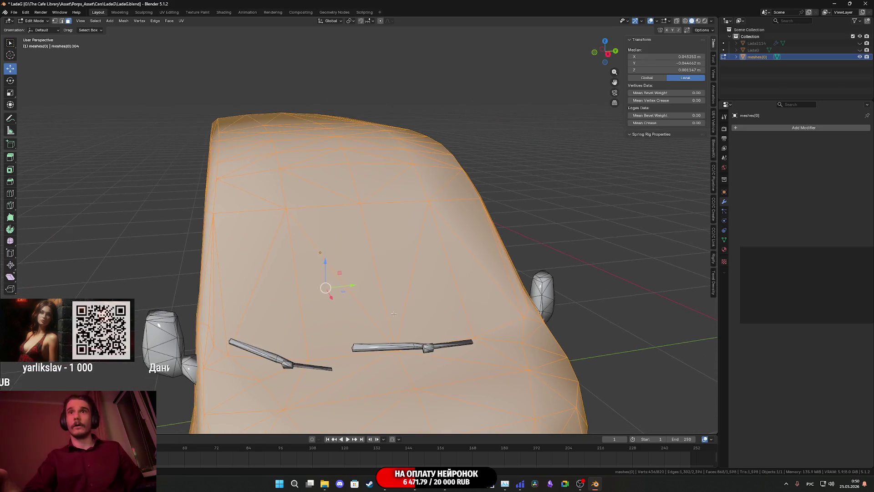
pyautogui.click(430, 350)
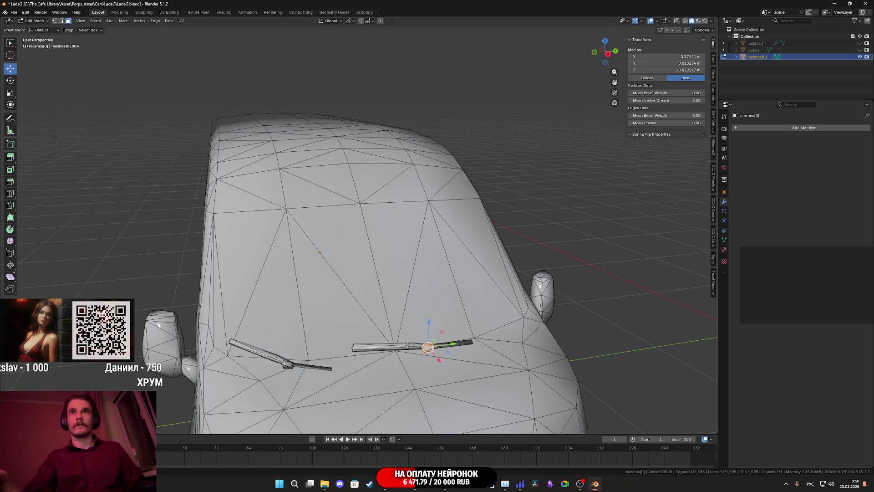
pyautogui.press('l')
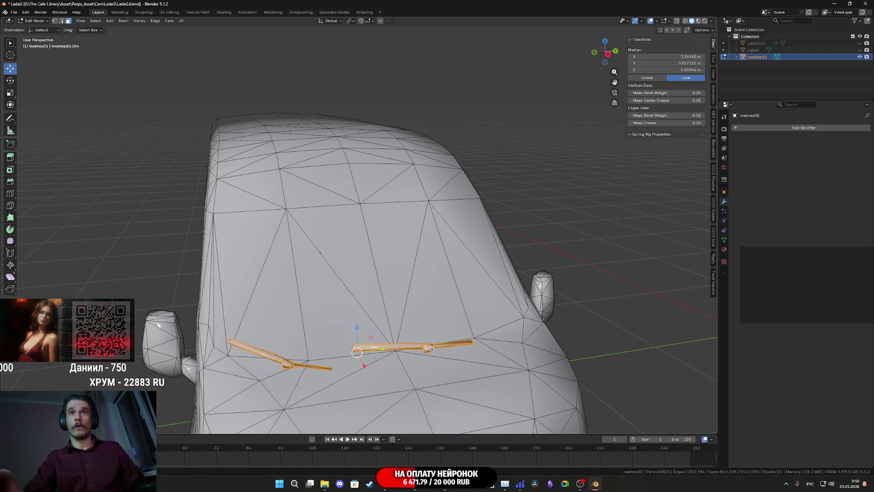
pyautogui.press('x')
pyautogui.click(299, 347)
pyautogui.moveTo(299, 347)
pyautogui.mouseDown(button='middle')
pyautogui.moveTo(332, 337)
pyautogui.moveTo(177, 334)
pyautogui.mouseUp(button='middle')
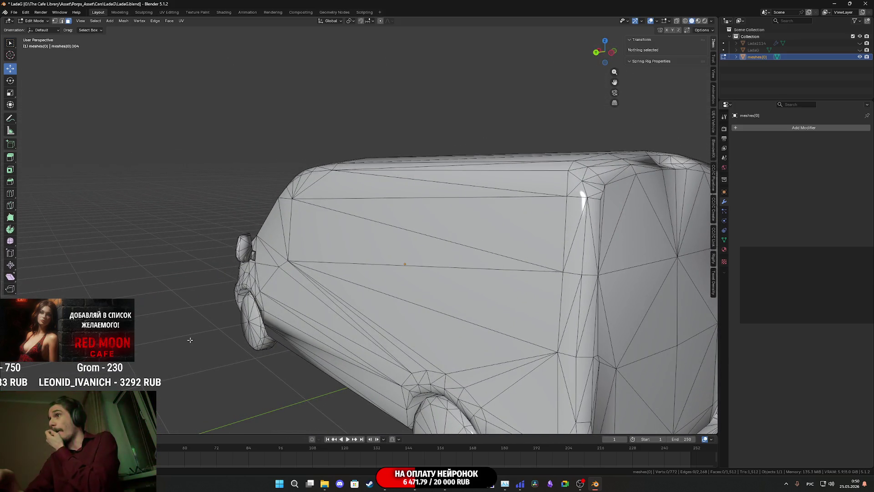
pyautogui.scroll(-5, 181, 322)
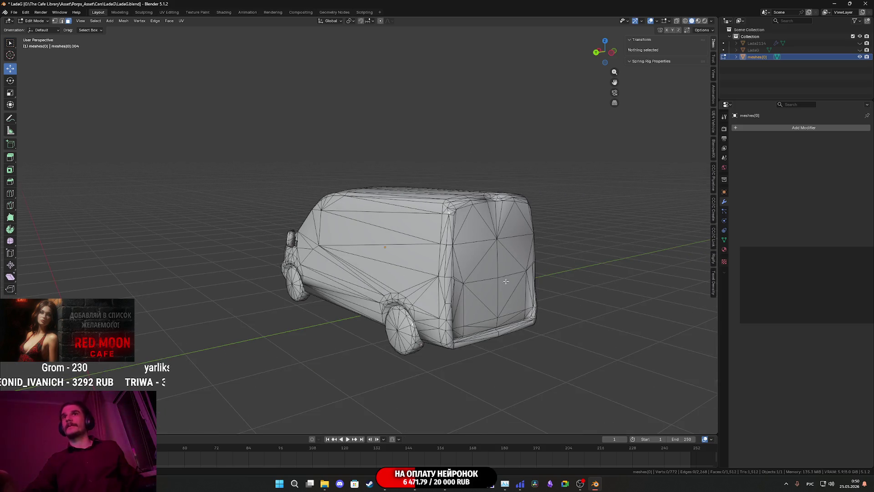
# Step: Rename the meshes(0) object to RZ_Car in the Outliner and return to Object Mode
pyautogui.moveTo(181, 322)
pyautogui.mouseDown(button='middle')
pyautogui.moveTo(476, 285)
pyautogui.moveTo(405, 276)
pyautogui.moveTo(556, 286)
pyautogui.moveTo(377, 273)
pyautogui.moveTo(374, 290)
pyautogui.moveTo(437, 274)
pyautogui.moveTo(636, 185)
pyautogui.mouseUp(button='middle')
pyautogui.scroll(5, 405, 275)
pyautogui.scroll(-8, 401, 273)
pyautogui.scroll(3, 401, 287)
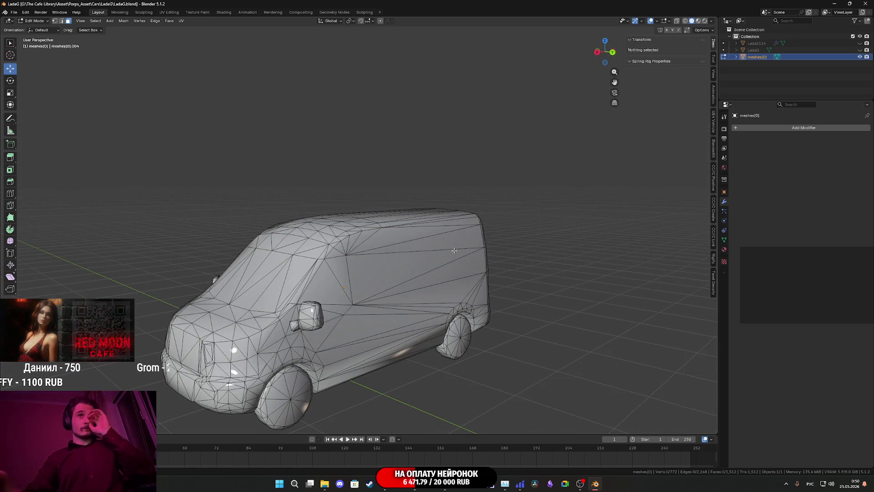
pyautogui.click(754, 59)
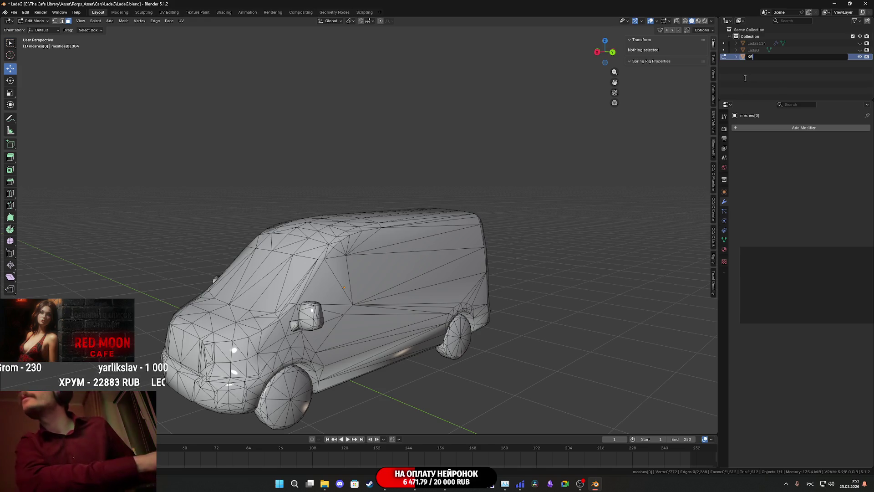
pyautogui.write('RZ_Car')
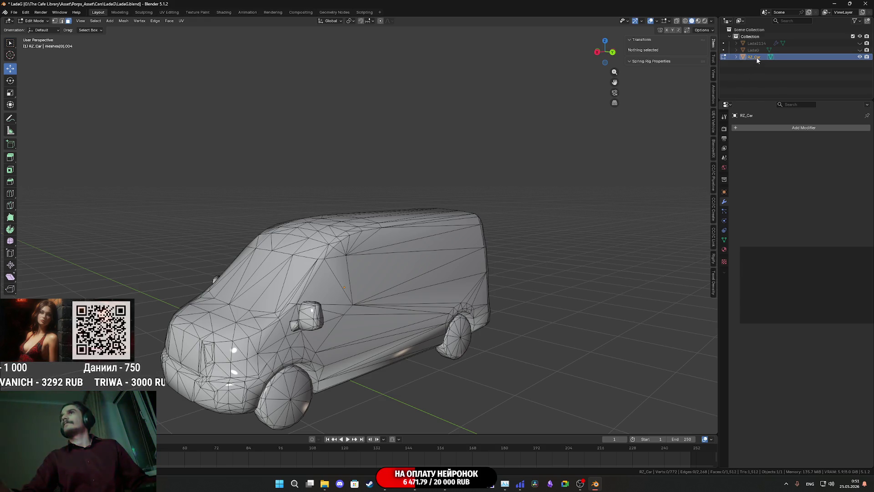
pyautogui.click(392, 280)
pyautogui.moveTo(392, 280)
pyautogui.mouseDown(button='middle')
pyautogui.moveTo(416, 289)
pyautogui.moveTo(401, 287)
pyautogui.mouseUp(button='middle')
pyautogui.press('Tab')
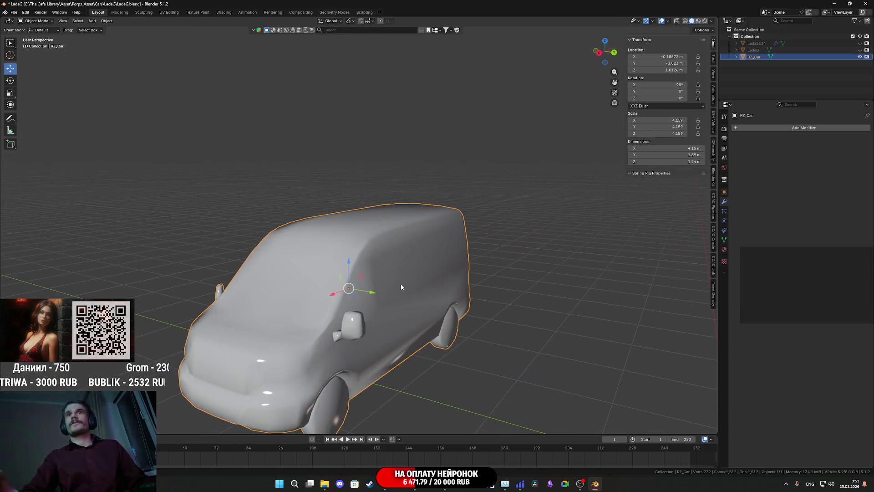
# Step: Switch to Material Preview to show the van's blue RU ZONE textures, and orbit around it
pyautogui.press('z')
pyautogui.click(404, 326)
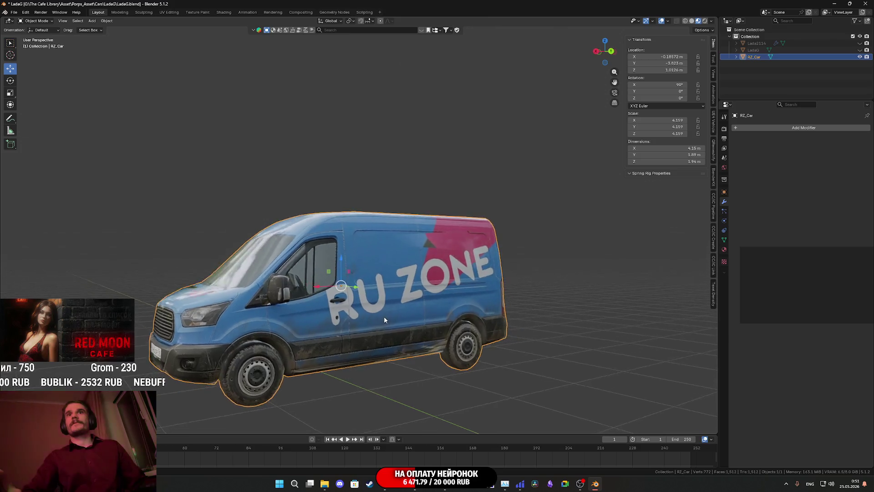
pyautogui.moveTo(384, 320)
pyautogui.mouseDown(button='middle')
pyautogui.moveTo(388, 312)
pyautogui.moveTo(387, 320)
pyautogui.moveTo(316, 319)
pyautogui.moveTo(365, 246)
pyautogui.moveTo(370, 256)
pyautogui.mouseUp(button='middle')
pyautogui.scroll(5, 319, 319)
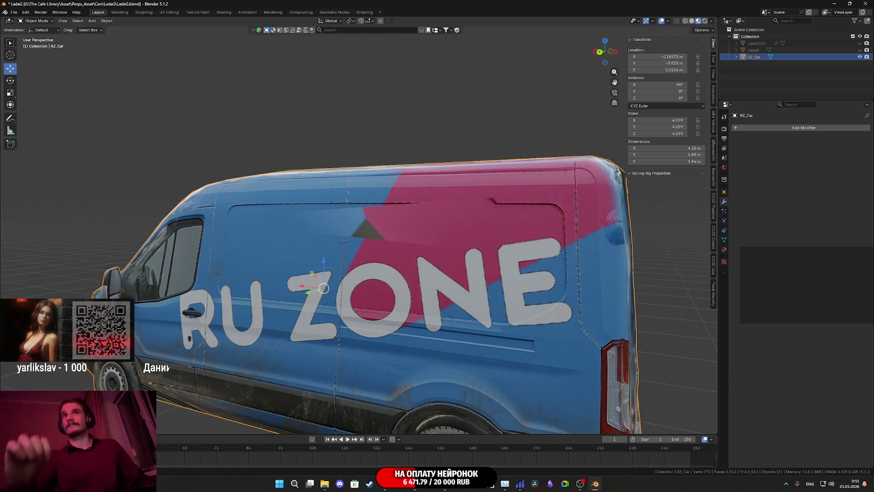
pyautogui.moveTo(282, 314)
pyautogui.mouseDown(button='middle')
pyautogui.moveTo(268, 313)
pyautogui.moveTo(337, 307)
pyautogui.moveTo(326, 279)
pyautogui.moveTo(456, 322)
pyautogui.moveTo(319, 316)
pyautogui.moveTo(437, 318)
pyautogui.moveTo(414, 325)
pyautogui.moveTo(327, 315)
pyautogui.moveTo(401, 332)
pyautogui.moveTo(366, 333)
pyautogui.moveTo(410, 325)
pyautogui.moveTo(373, 335)
pyautogui.moveTo(399, 319)
pyautogui.moveTo(362, 289)
pyautogui.moveTo(337, 322)
pyautogui.mouseUp(button='middle')
pyautogui.scroll(-5, 335, 313)
pyautogui.scroll(2, 456, 322)
pyautogui.press('Tab')
pyautogui.press('Tab')
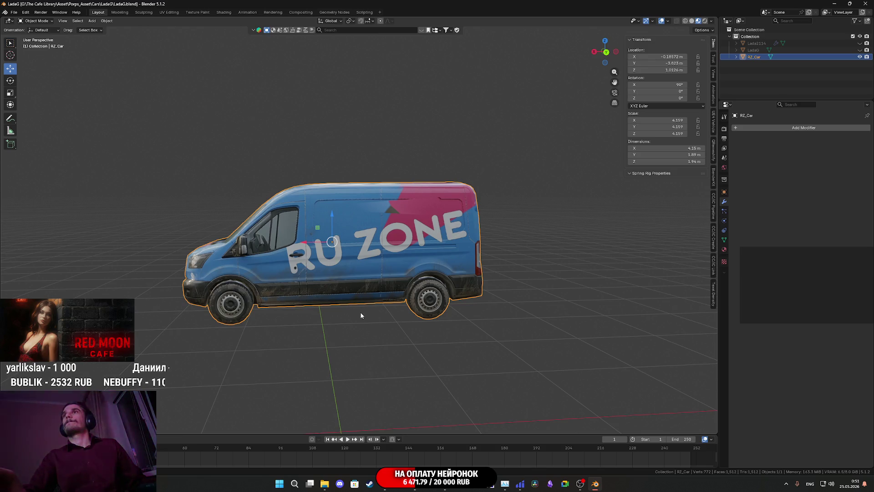
pyautogui.moveTo(367, 291); pyautogui.dragTo(387, 295, button='middle')
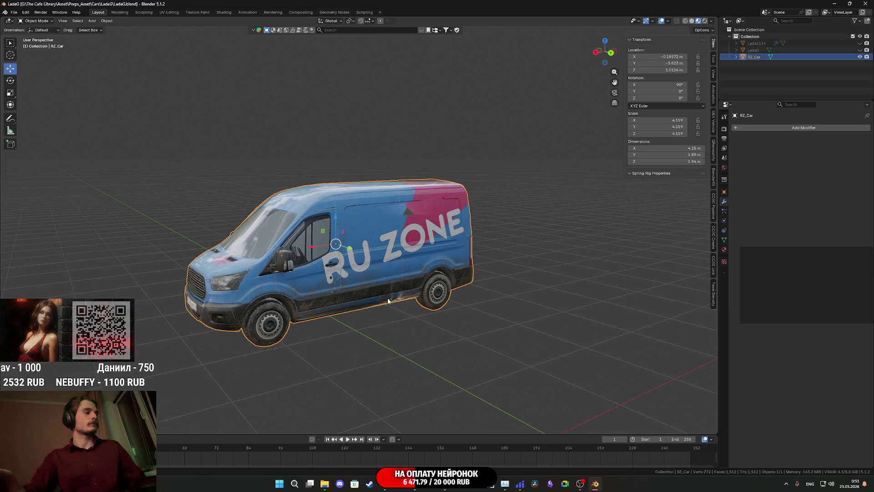
pyautogui.scroll(1, 386, 298)
# Step: Duplicate the van in place as RZ_Car_B and hide the original RZ_Car
pyautogui.hotkey('shift', 'd')
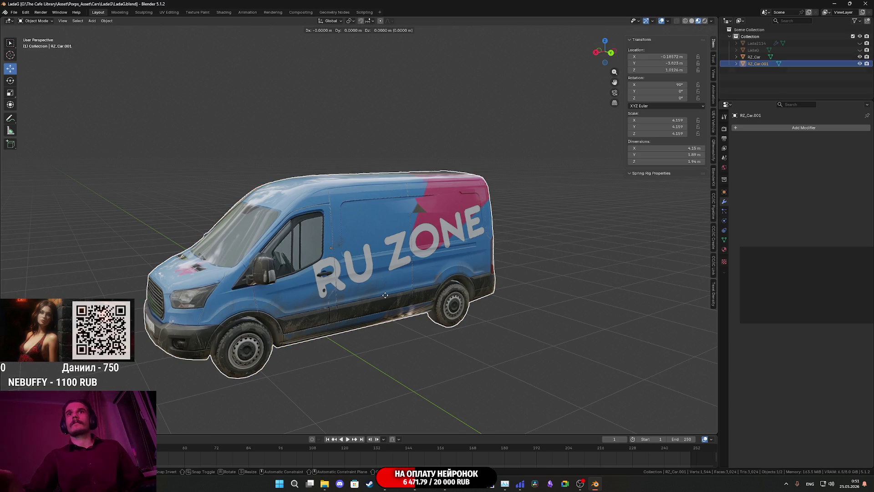
pyautogui.press('Escape')
pyautogui.write('_B')
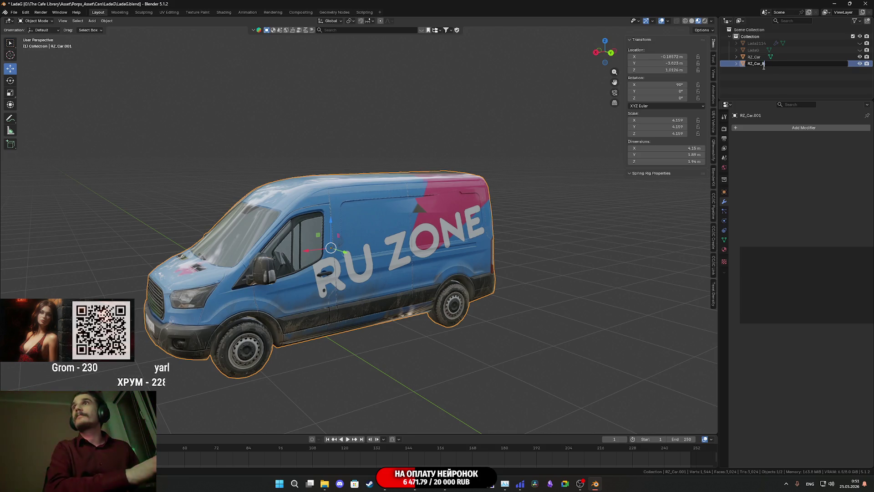
pyautogui.press('Return')
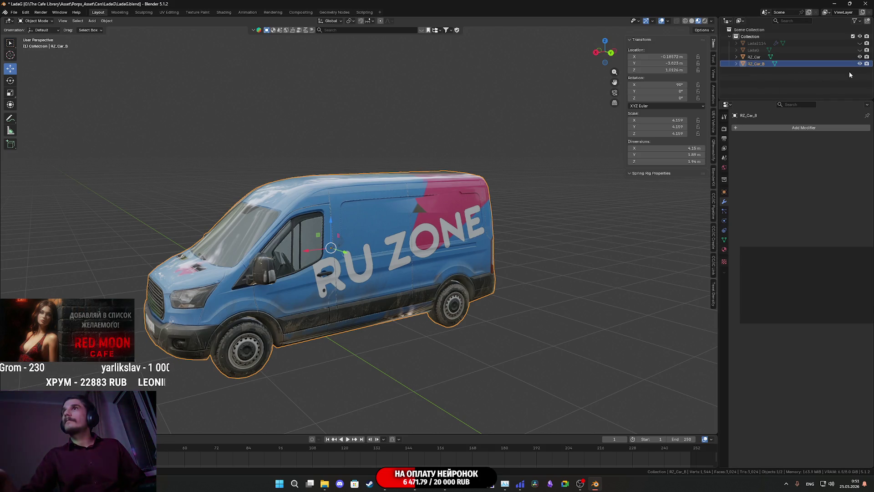
pyautogui.hotkey('shift', 'h')
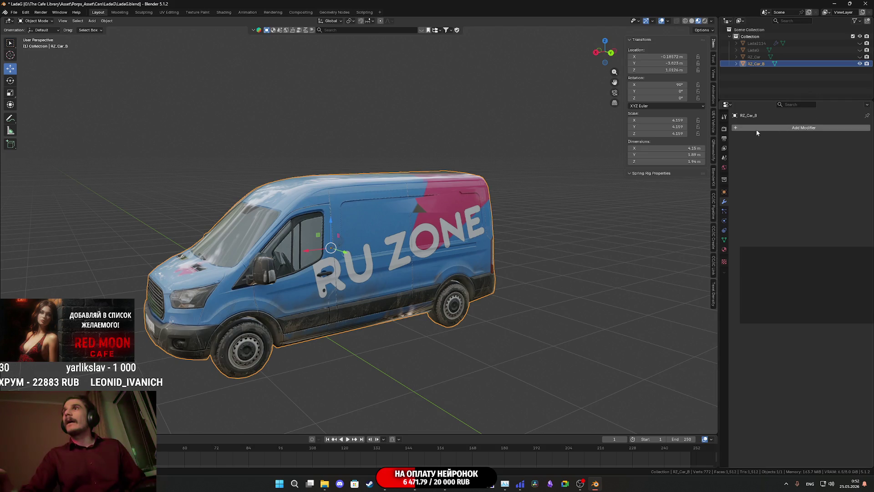
# Step: Assign the Test material's coloured UV grid to RZ_Car_B
pyautogui.click(725, 249)
pyautogui.click(737, 156)
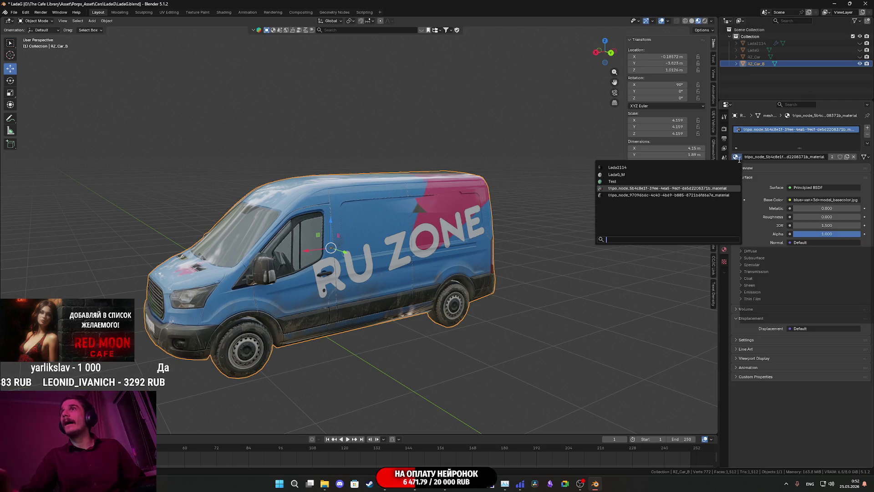
pyautogui.click(611, 196)
pyautogui.moveTo(449, 240)
pyautogui.mouseDown(button='middle')
pyautogui.moveTo(454, 249)
pyautogui.moveTo(405, 221)
pyautogui.mouseUp(button='middle')
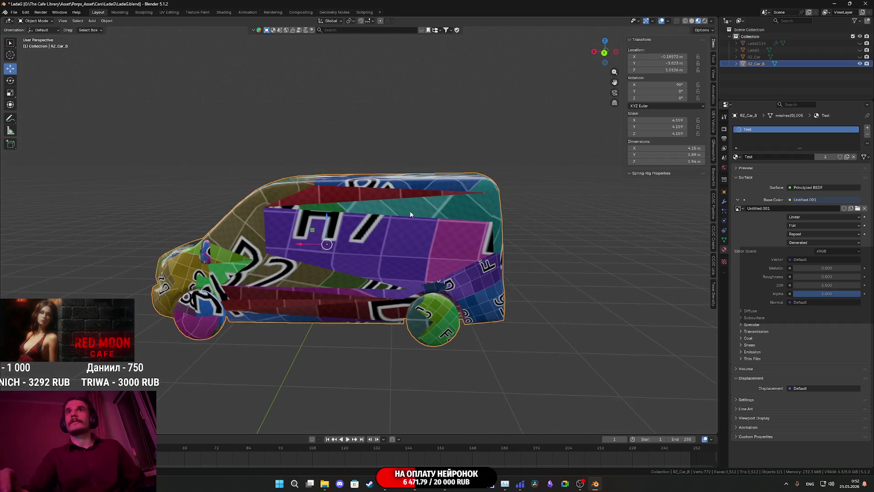
# Step: Enter Edit Mode on RZ_Car_B with plain grey Solid shading
pyautogui.press('Tab')
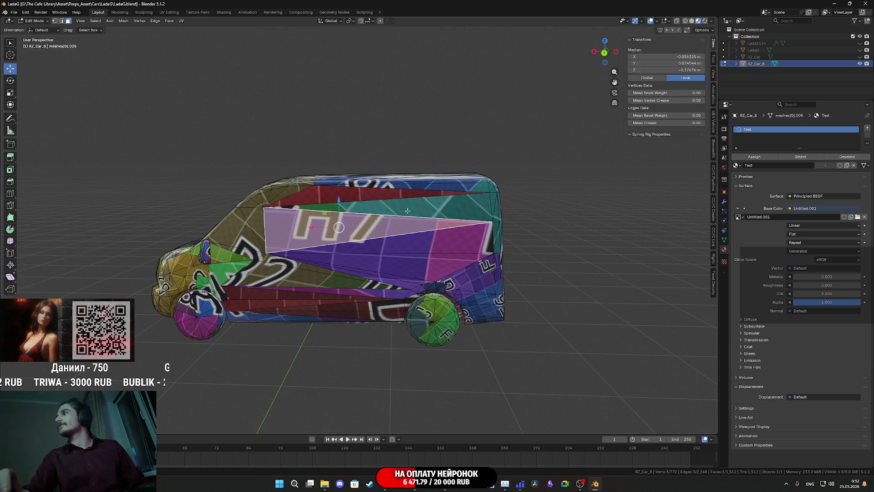
pyautogui.moveTo(408, 211); pyautogui.dragTo(422, 172, button='middle')
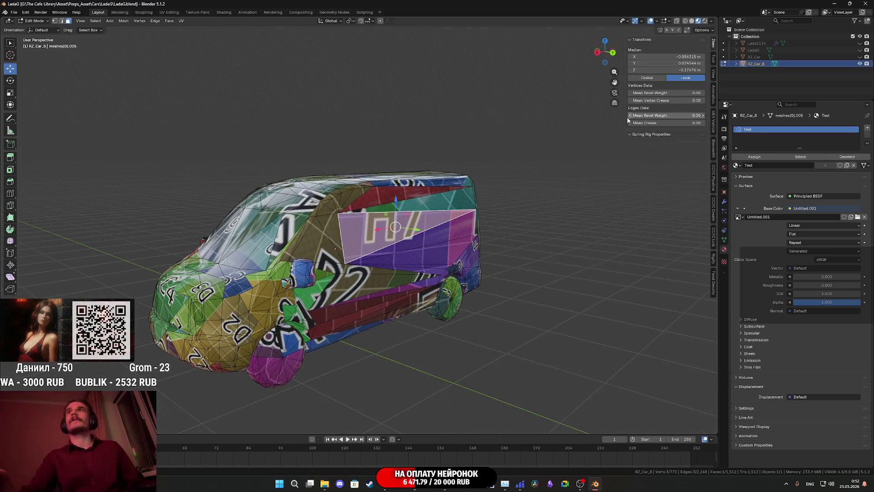
pyautogui.press('z')
pyautogui.click(610, 284)
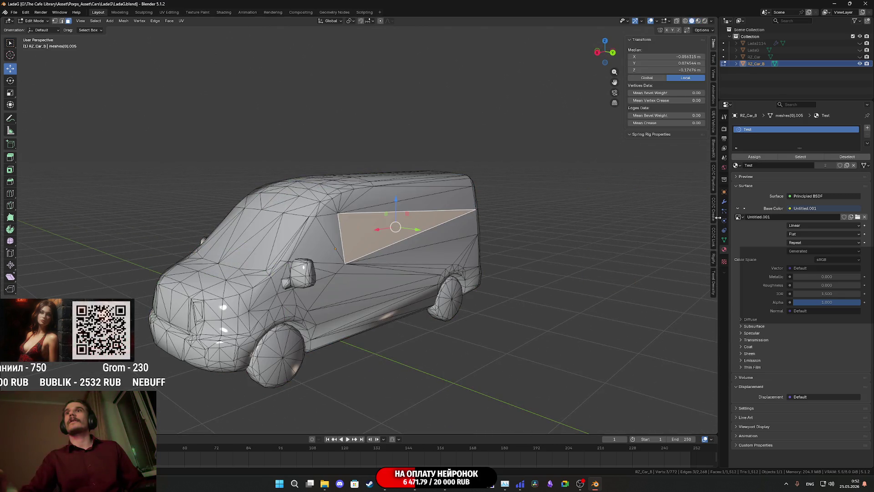
pyautogui.click(419, 247)
pyautogui.moveTo(419, 247); pyautogui.dragTo(325, 174, button='middle')
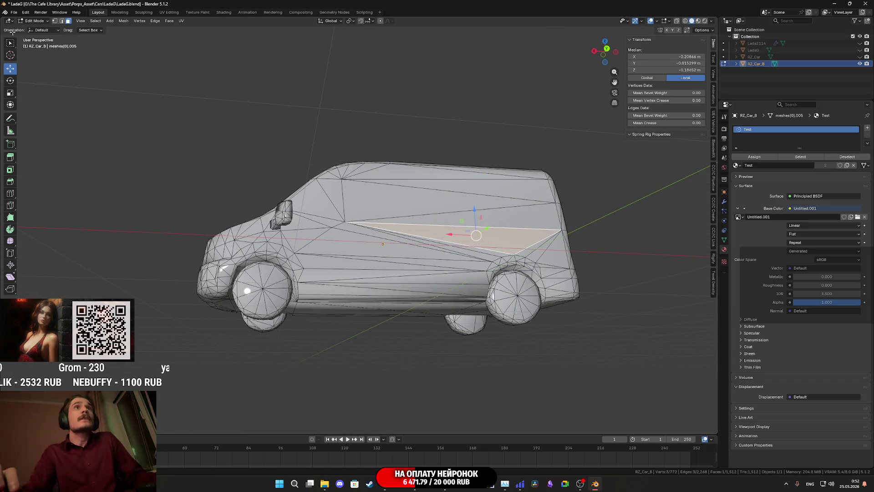
# Step: In edge select mode, select the whole mesh and bring up the Edge menu
pyautogui.keyDown('shift'); pyautogui.click(61, 21); pyautogui.keyUp('shift')
pyautogui.moveTo(410, 227)
pyautogui.mouseDown(button='middle')
pyautogui.moveTo(439, 283)
pyautogui.moveTo(426, 269)
pyautogui.moveTo(401, 283)
pyautogui.moveTo(384, 272)
pyautogui.mouseUp(button='middle')
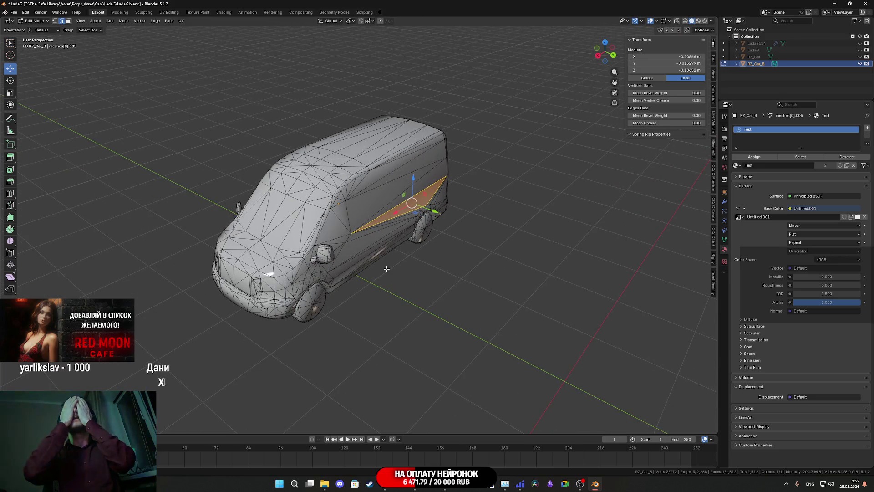
pyautogui.scroll(5, 360, 194)
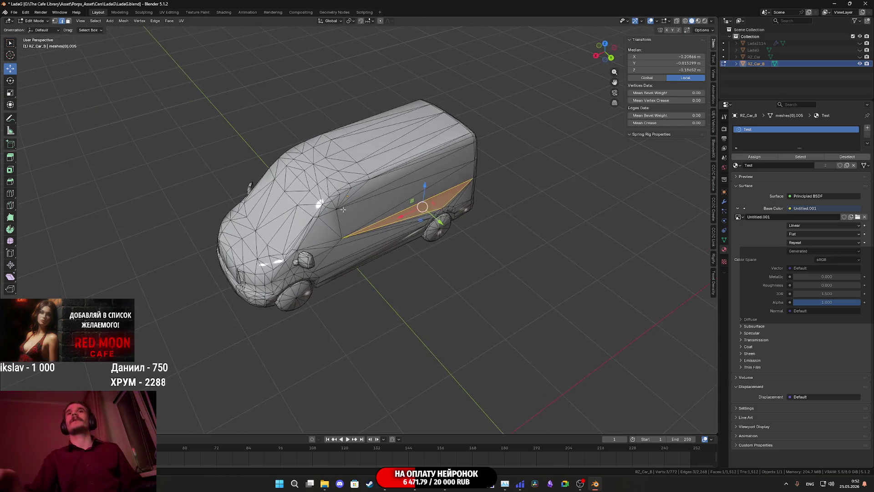
pyautogui.scroll(-5, 386, 269)
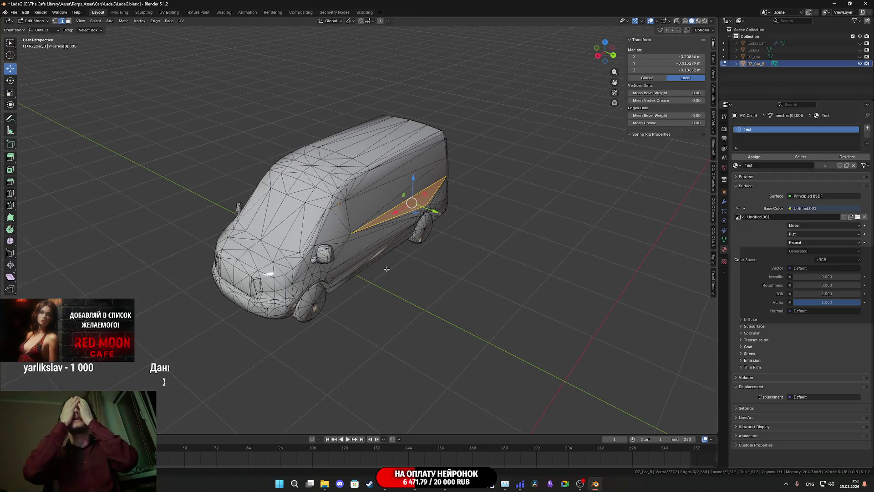
pyautogui.scroll(7, 371, 191)
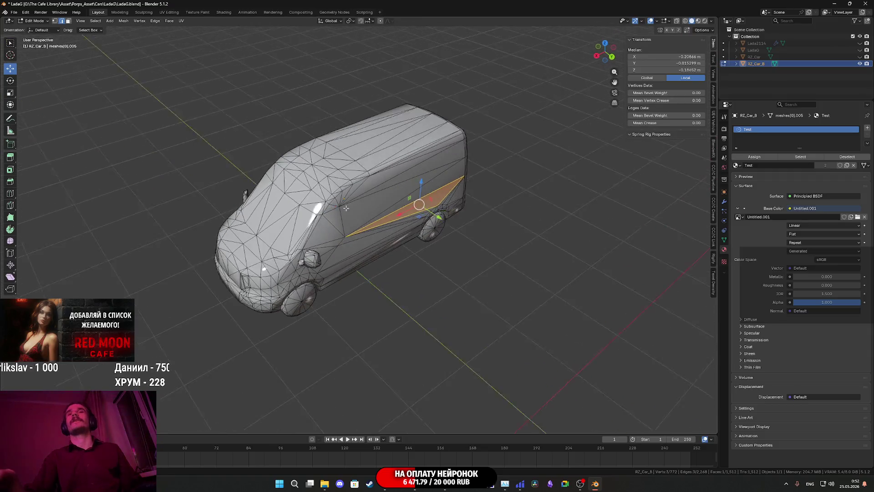
pyautogui.moveTo(379, 250)
pyautogui.mouseDown(button='middle')
pyautogui.moveTo(407, 217)
pyautogui.moveTo(490, 291)
pyautogui.moveTo(428, 233)
pyautogui.moveTo(448, 218)
pyautogui.moveTo(442, 207)
pyautogui.mouseUp(button='middle')
pyautogui.click(406, 217)
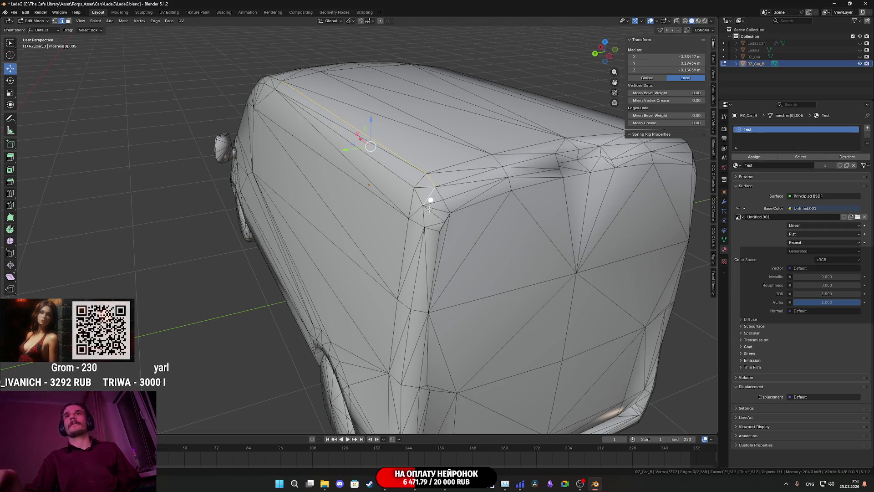
pyautogui.scroll(-5, 435, 301)
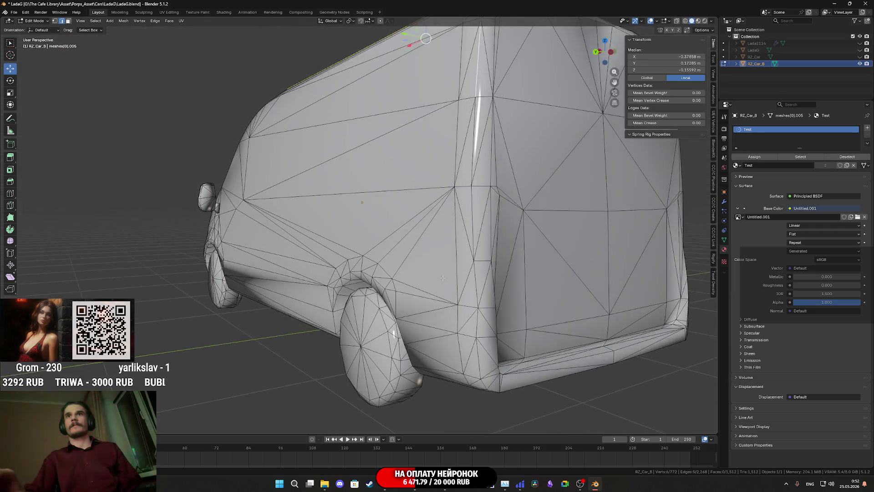
pyautogui.scroll(-4, 428, 282)
pyautogui.press('a')
pyautogui.hotkey('ctrl', 'e')
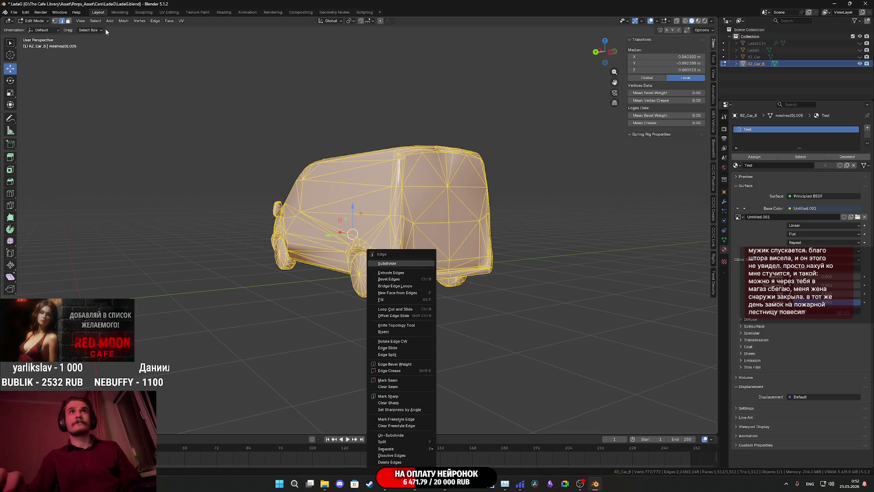
# Step: Convert RZ_Car_B's triangles to quads, reducing it to 1,048 faces and 1,904 edges
pyautogui.press('Escape')
pyautogui.hotkey('ctrl', 'e')
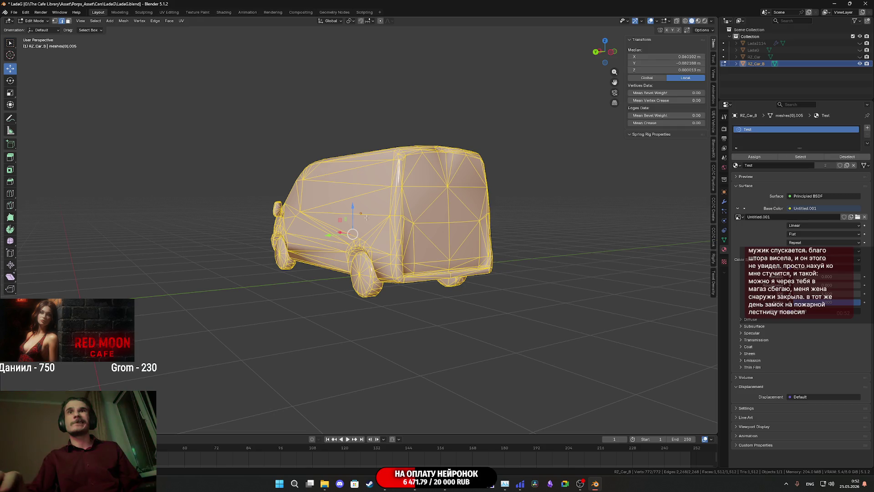
pyautogui.hotkey('ctrl', 'e')
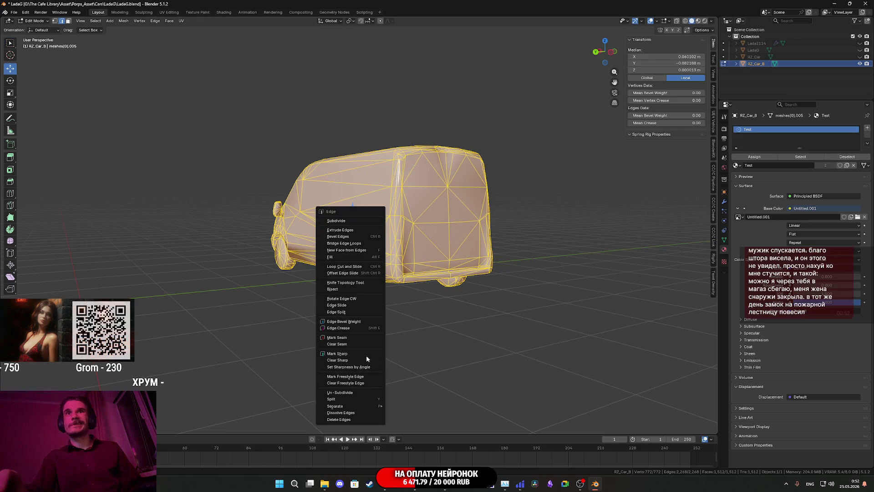
pyautogui.click(68, 21)
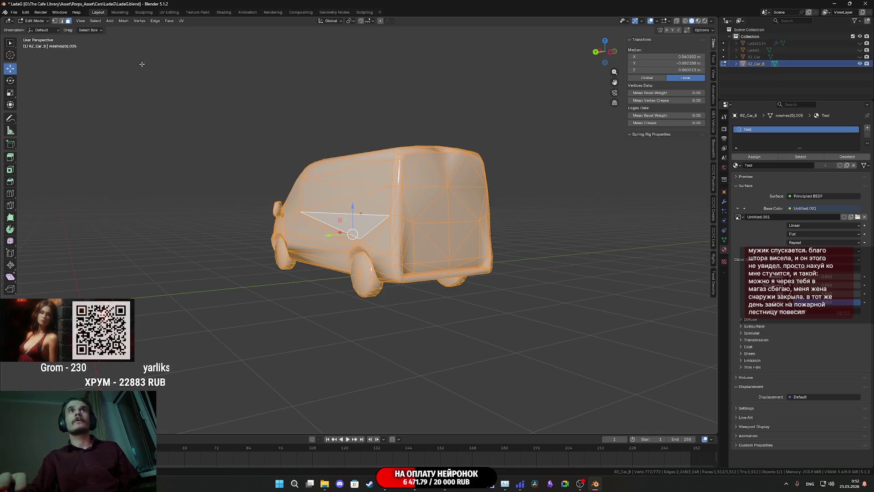
pyautogui.hotkey('ctrl', 'f')
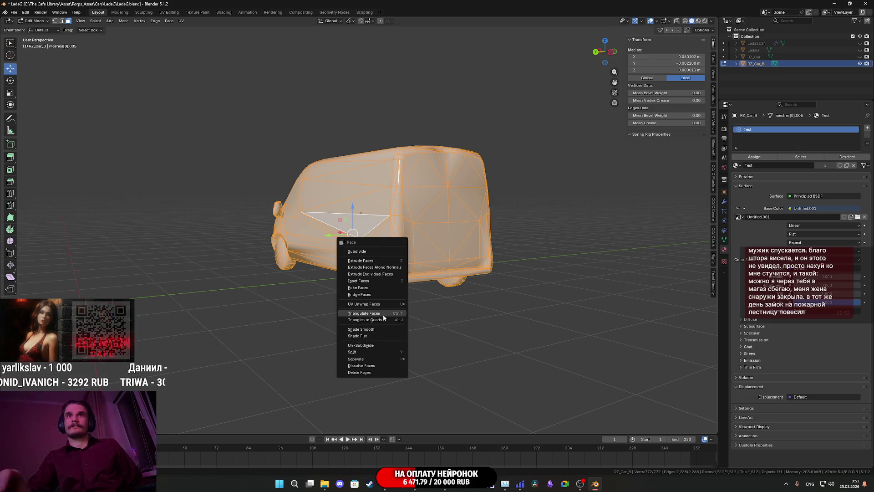
pyautogui.click(366, 319)
pyautogui.moveTo(413, 292)
pyautogui.mouseDown(button='middle')
pyautogui.moveTo(413, 283)
pyautogui.moveTo(416, 311)
pyautogui.mouseUp(button='middle')
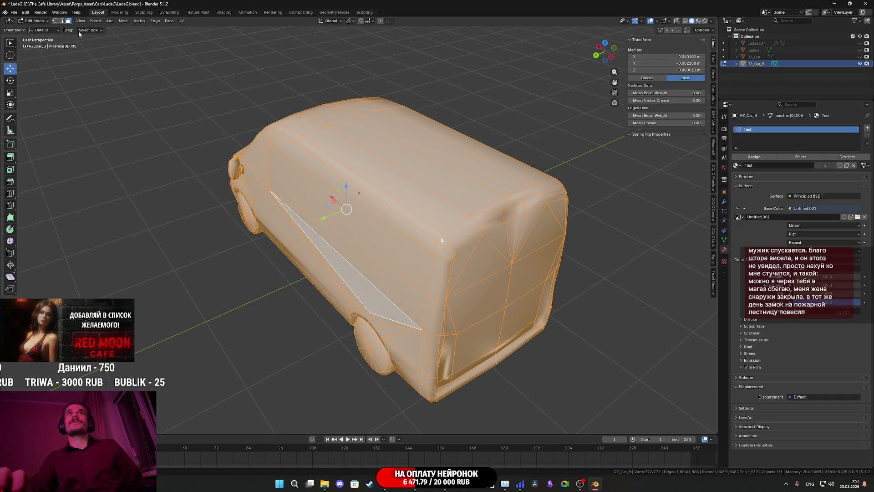
# Step: Select the vertical edge at the van's rear corner in edge mode
pyautogui.click(61, 20)
pyautogui.moveTo(392, 257); pyautogui.dragTo(391, 241, button='middle')
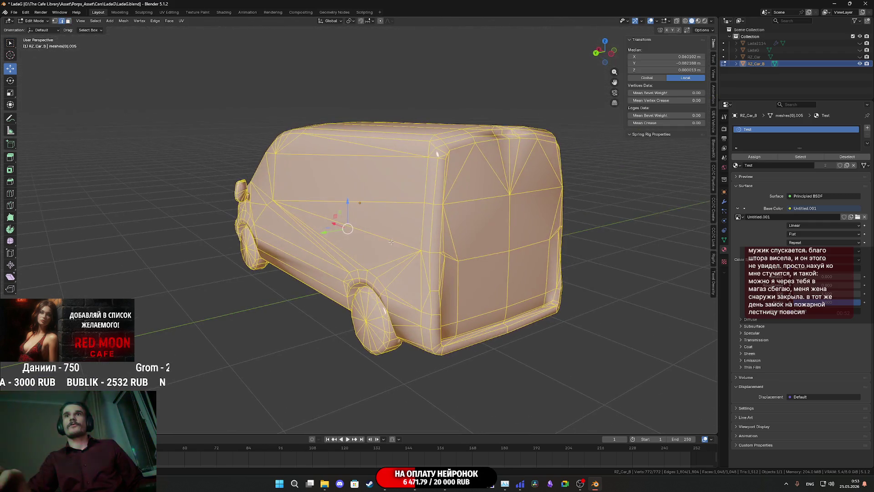
pyautogui.click(430, 224)
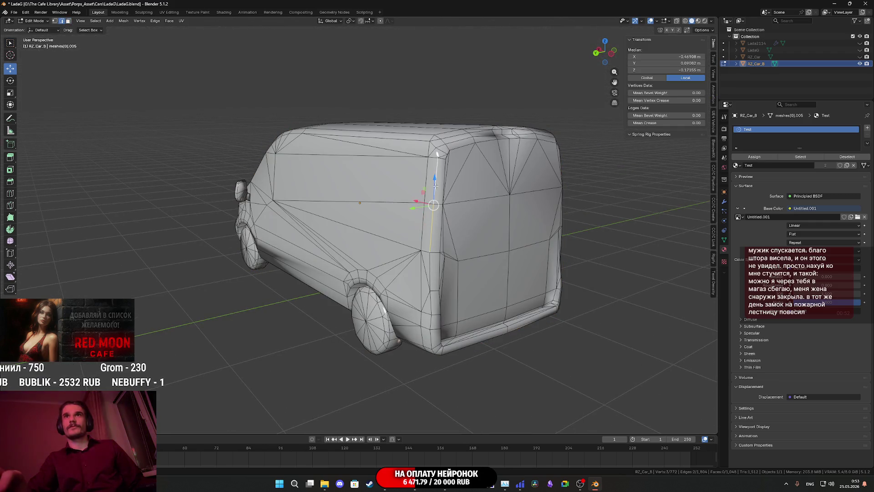
# Step: Join a pair of vertices at the rear top corner with a new edge
pyautogui.scroll(3, 436, 186)
pyautogui.moveTo(435, 185)
pyautogui.mouseDown(button='middle')
pyautogui.moveTo(367, 181)
pyautogui.moveTo(449, 210)
pyautogui.mouseUp(button='middle')
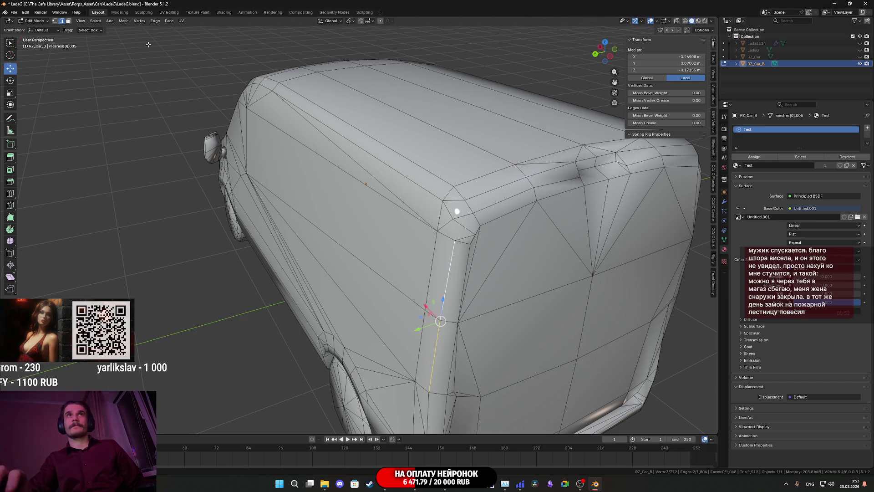
pyautogui.click(454, 240)
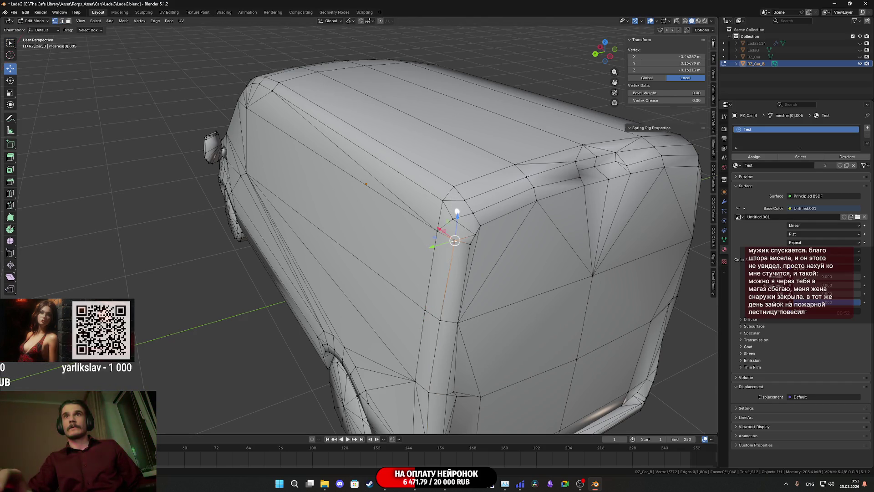
pyautogui.press('j')
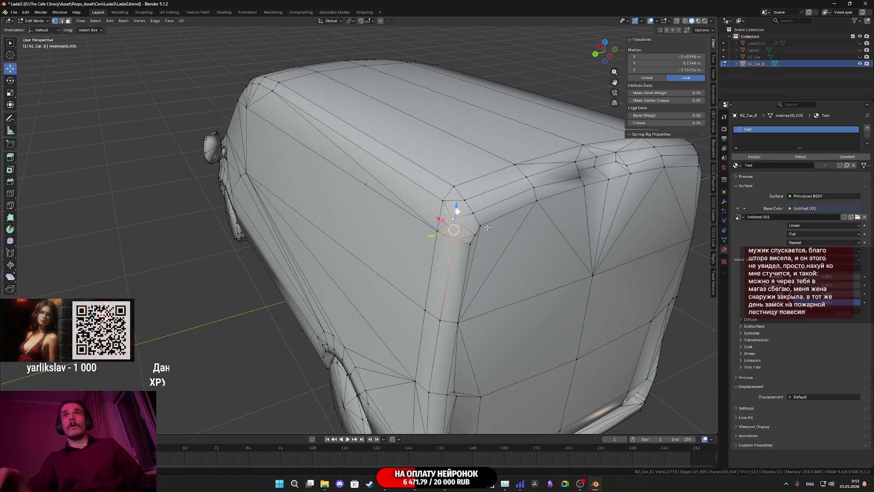
# Step: Connect a second corner vertex pair, bringing the mesh to 1,050 faces and 1,906 edges
pyautogui.moveTo(466, 220)
pyautogui.mouseDown(button='middle')
pyautogui.moveTo(496, 235)
pyautogui.moveTo(479, 255)
pyautogui.moveTo(487, 244)
pyautogui.mouseUp(button='middle')
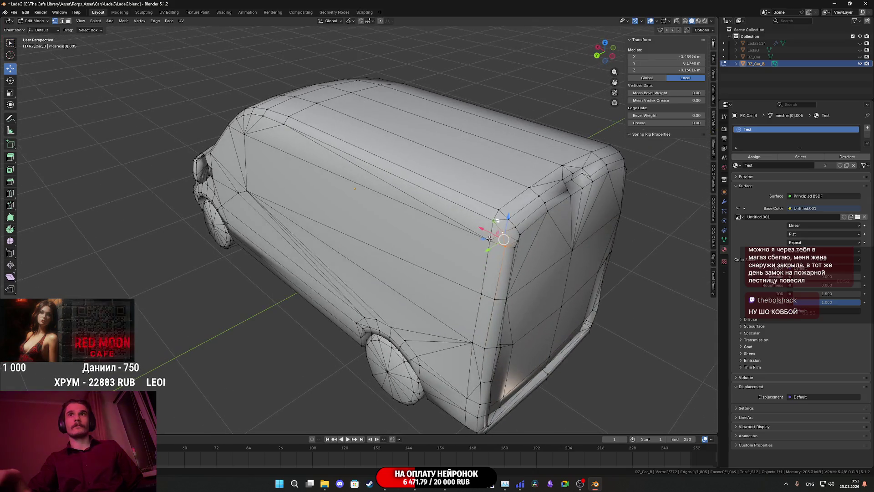
pyautogui.scroll(5, 487, 244)
pyautogui.scroll(5, 400, 239)
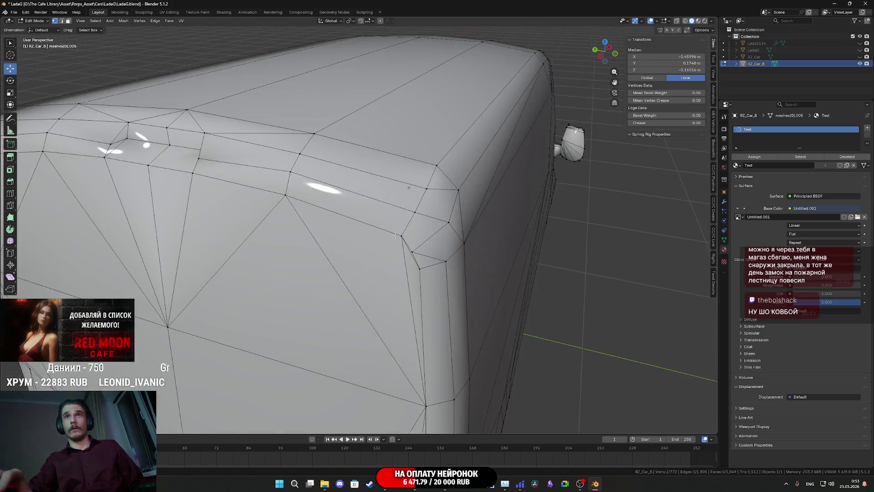
pyautogui.moveTo(403, 220); pyautogui.dragTo(397, 225, button='middle')
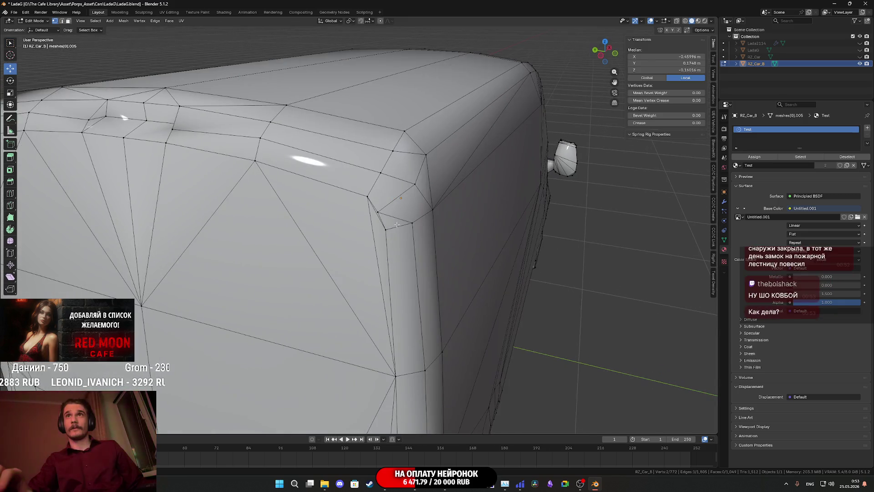
pyautogui.click(379, 211)
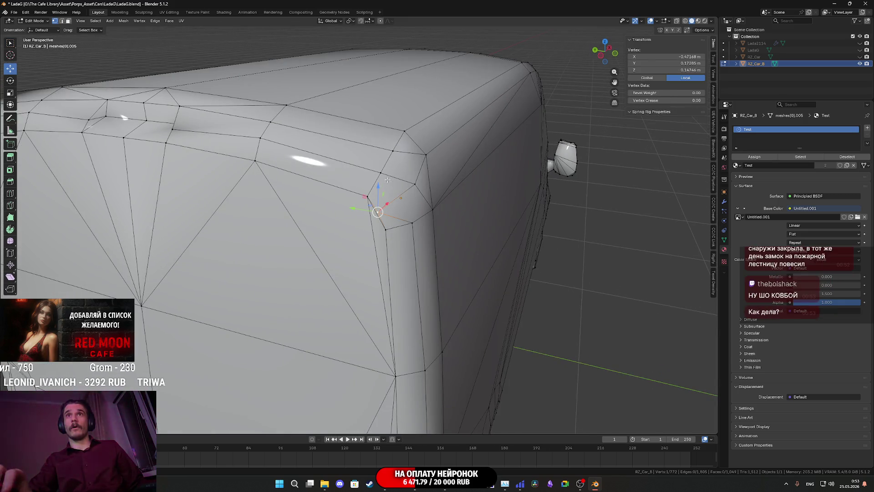
pyautogui.press('j')
pyautogui.scroll(-5, 386, 173)
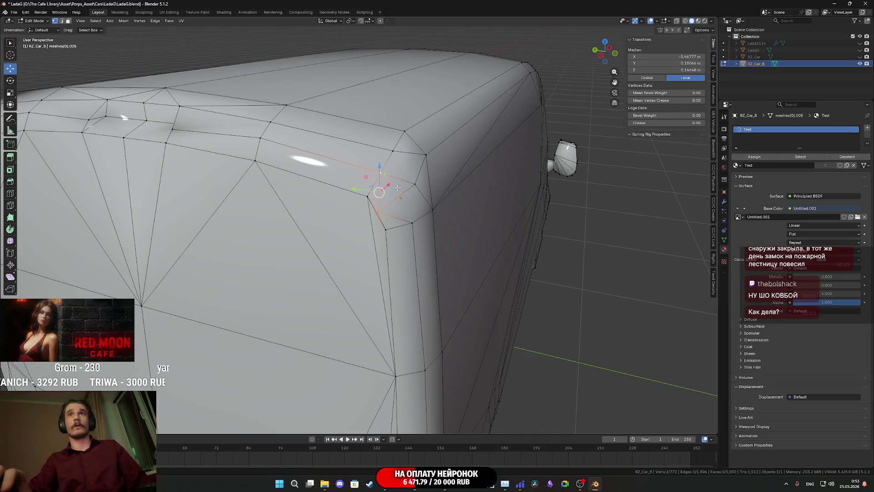
pyautogui.moveTo(386, 174)
pyautogui.mouseDown(button='middle')
pyautogui.moveTo(406, 188)
pyautogui.moveTo(295, 192)
pyautogui.mouseUp(button='middle')
pyautogui.scroll(3, 407, 189)
pyautogui.scroll(5, 295, 181)
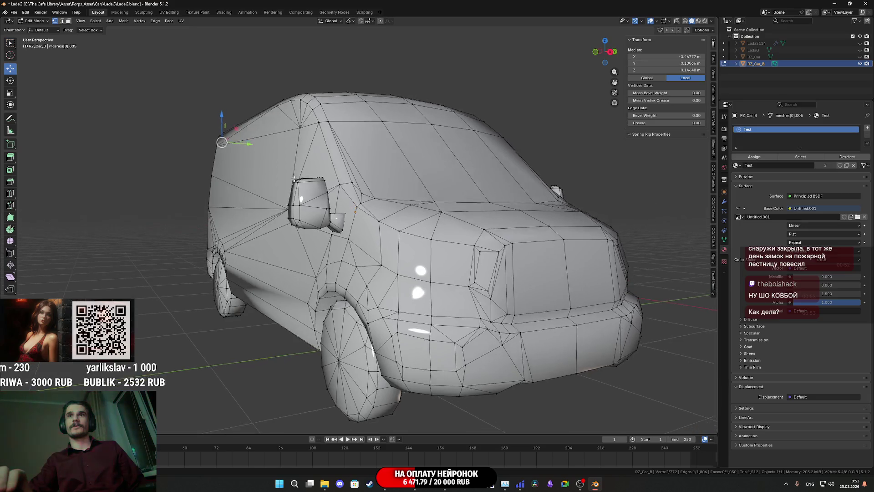
pyautogui.moveTo(301, 191); pyautogui.dragTo(404, 190, button='middle')
pyautogui.moveTo(73, 36)
pyautogui.mouseDown(button='middle')
pyautogui.moveTo(434, 261)
pyautogui.moveTo(347, 256)
pyautogui.moveTo(377, 268)
pyautogui.moveTo(349, 283)
pyautogui.mouseUp(button='middle')
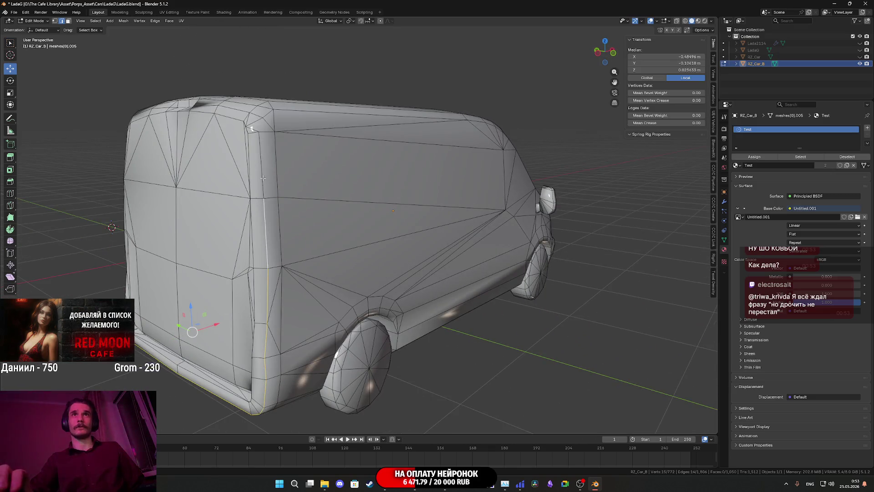
# Step: In vertex mode, join the rear corner vertex to the roof-edge vertex with J
pyautogui.keyDown('ctrl'); pyautogui.click(261, 133); pyautogui.keyUp('ctrl')
pyautogui.moveTo(261, 133); pyautogui.dragTo(268, 188, button='middle')
pyautogui.scroll(5, 269, 188)
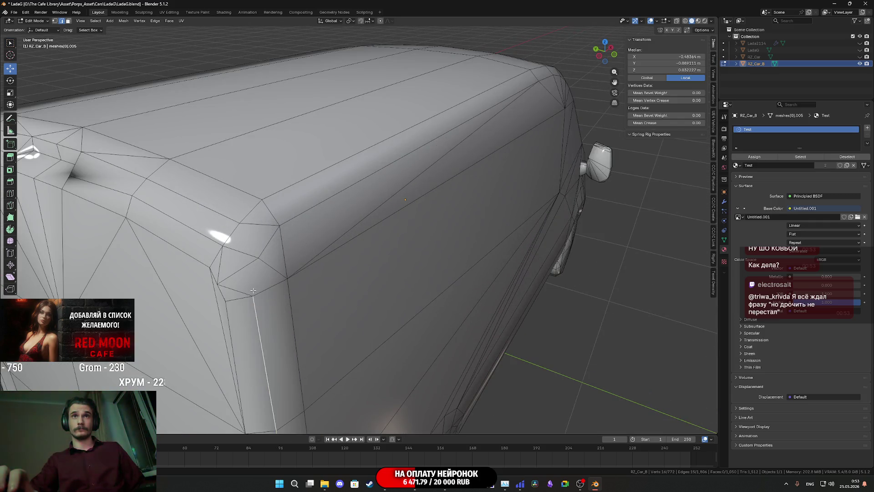
pyautogui.click(55, 21)
pyautogui.click(253, 296)
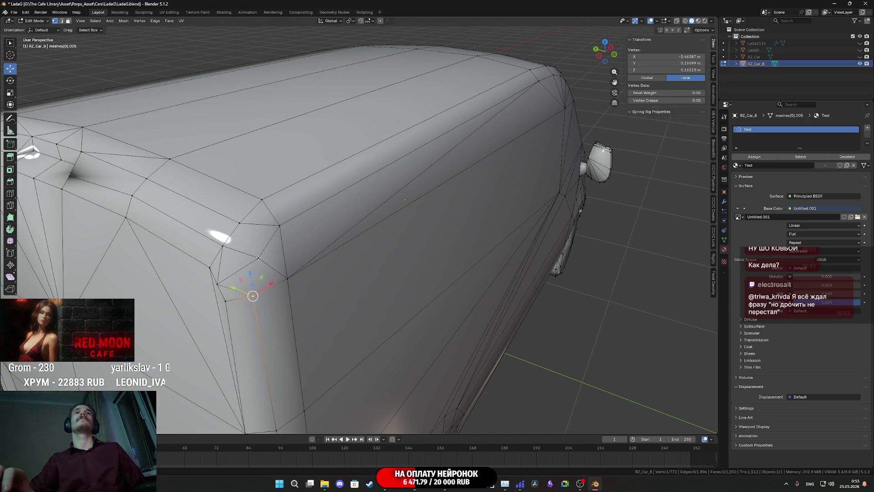
pyautogui.keyDown('shift'); pyautogui.click(259, 258); pyautogui.keyUp('shift')
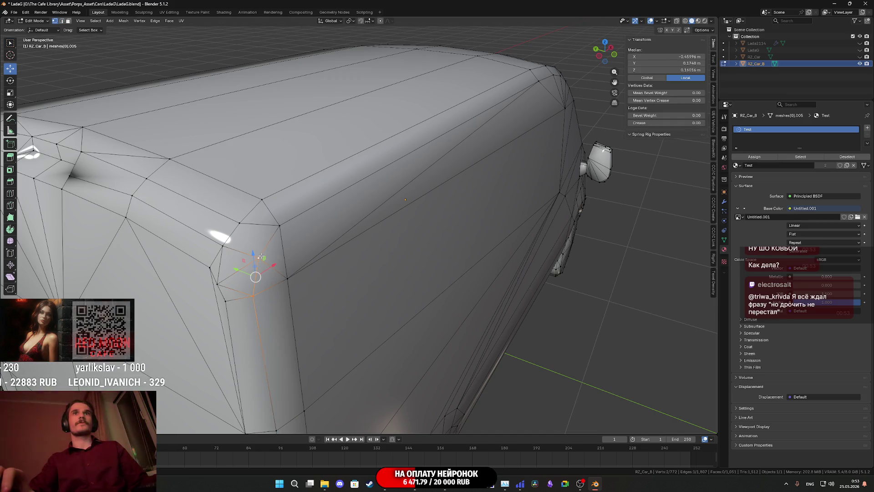
pyautogui.click(259, 257)
pyautogui.keyDown('shift'); pyautogui.click(263, 199); pyautogui.keyUp('shift')
pyautogui.press('j')
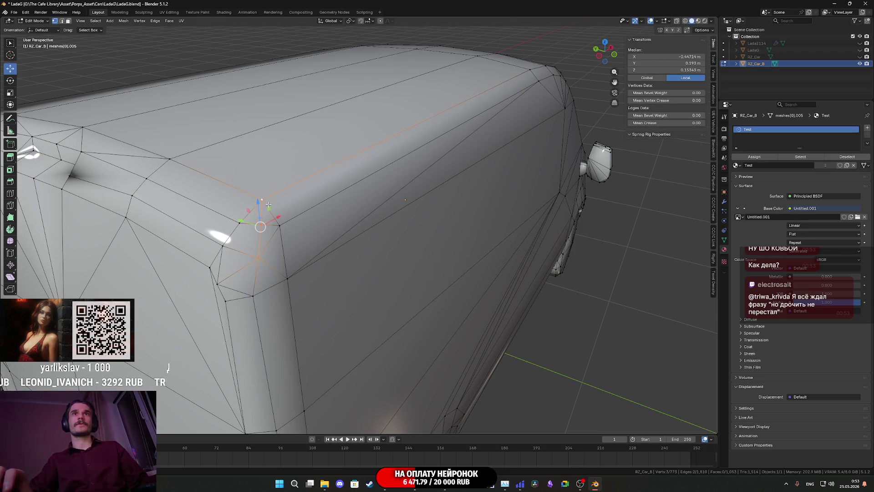
# Step: Connect another rear corner vertex to its top-edge vertex with a new edge
pyautogui.moveTo(183, 135); pyautogui.dragTo(354, 231, button='middle')
pyautogui.click(413, 228)
pyautogui.keyDown('shift'); pyautogui.click(419, 177); pyautogui.keyUp('shift')
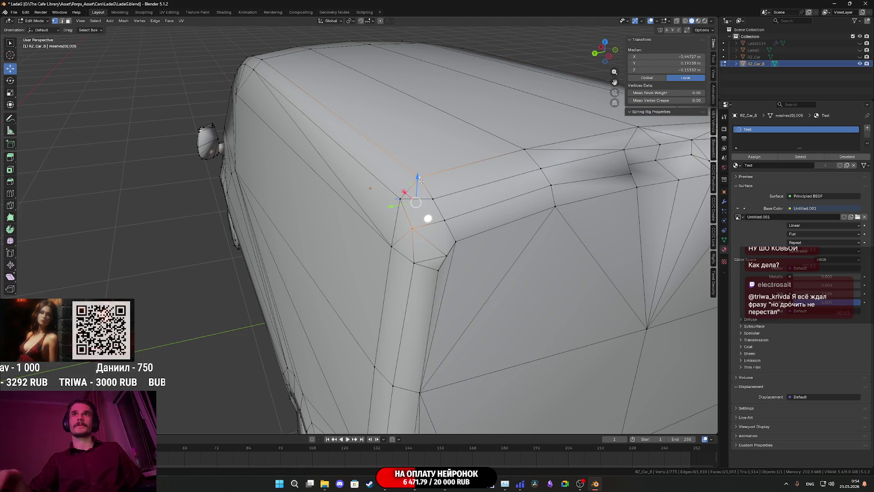
pyautogui.press('j')
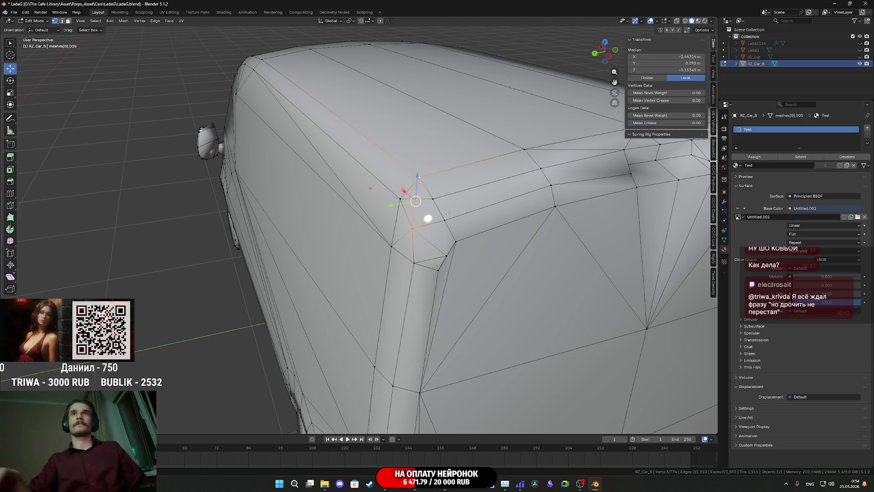
# Step: Select the edge loops along the van's rear and vertical corner, extending toward the roof edge
pyautogui.moveTo(419, 179); pyautogui.dragTo(455, 196, button='middle')
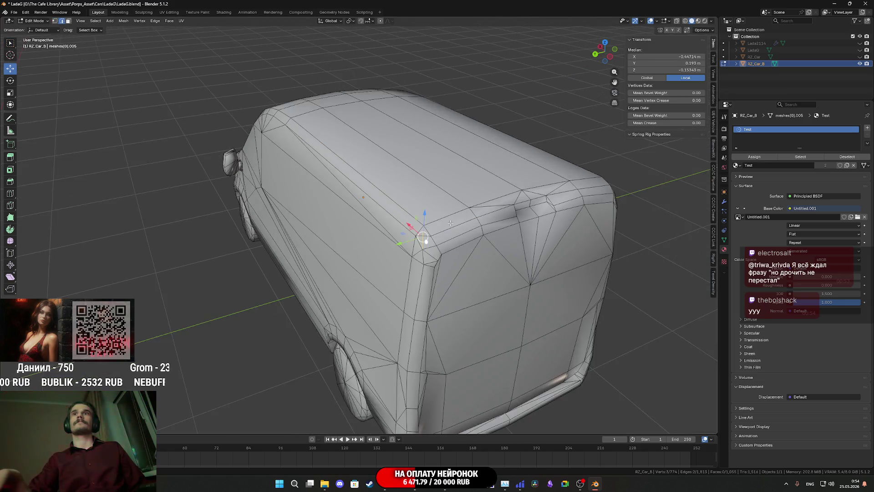
pyautogui.scroll(-5, 451, 282)
pyautogui.moveTo(524, 282); pyautogui.dragTo(453, 284, button='middle')
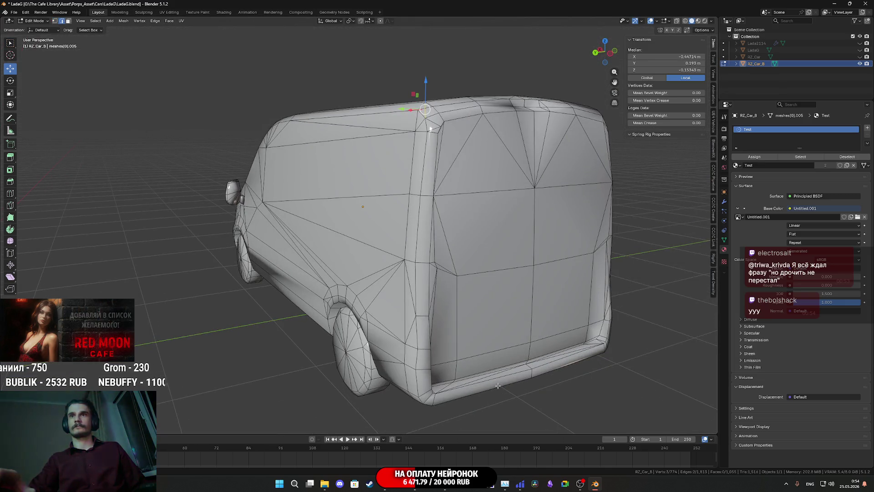
pyautogui.moveTo(498, 385)
pyautogui.mouseDown(button='middle')
pyautogui.moveTo(469, 278)
pyautogui.moveTo(409, 199)
pyautogui.mouseUp(button='middle')
pyautogui.keyDown('alt'); pyautogui.click(469, 277); pyautogui.keyUp('alt')
pyautogui.keyDown('alt'); pyautogui.keyDown('shift'); pyautogui.click(410, 199); pyautogui.keyUp('shift'); pyautogui.keyUp('alt')
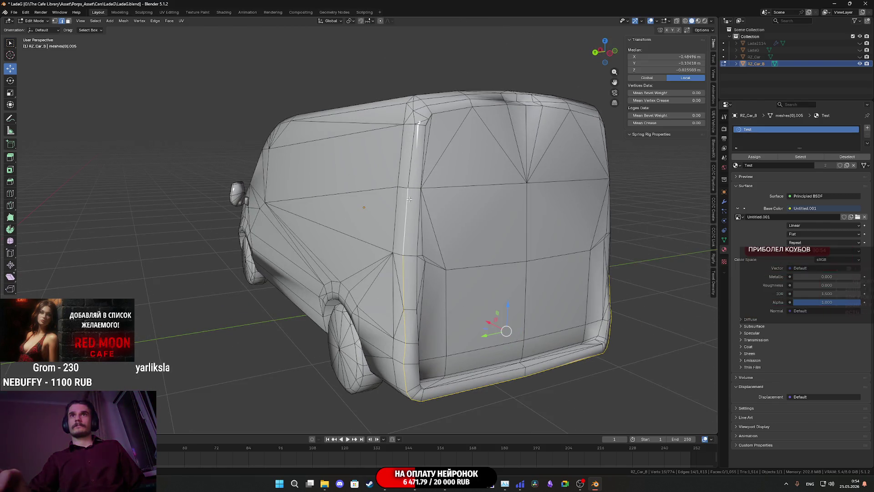
pyautogui.moveTo(410, 171); pyautogui.dragTo(409, 191, button='middle')
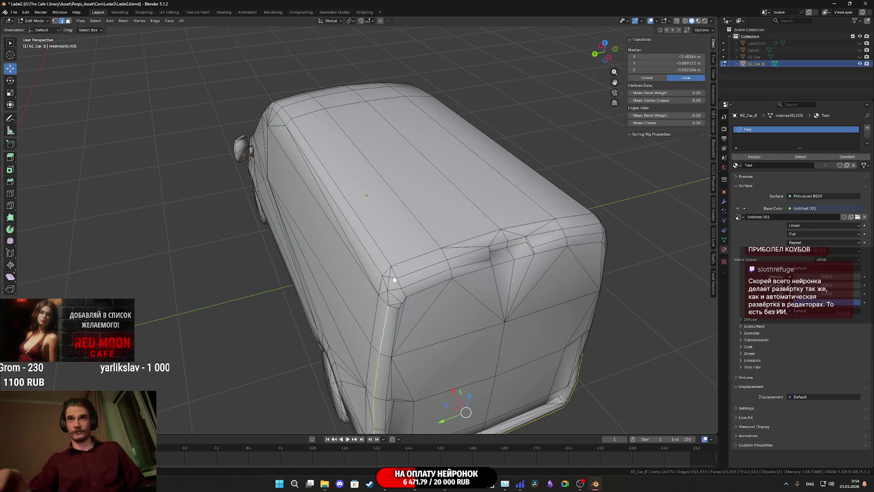
pyautogui.keyDown('shift'); pyautogui.click(388, 288); pyautogui.keyUp('shift')
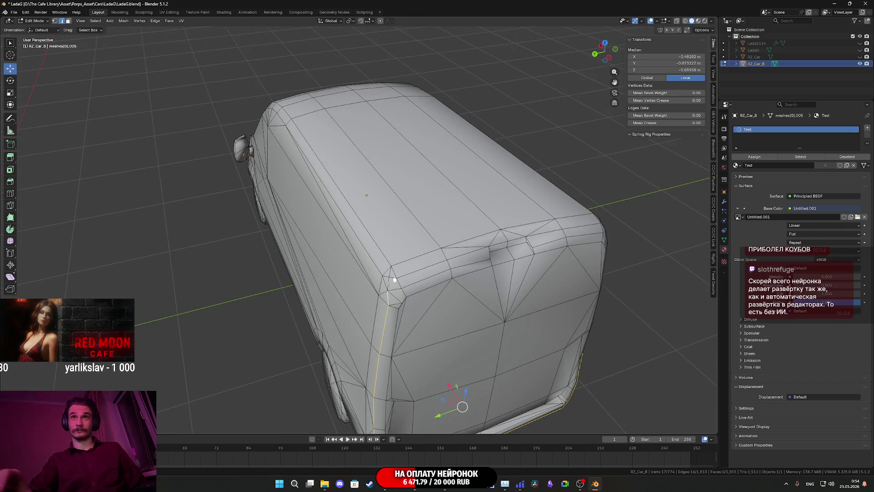
pyautogui.keyDown('shift'); pyautogui.click(388, 291); pyautogui.keyUp('shift')
pyautogui.moveTo(388, 291)
pyautogui.mouseDown(button='middle')
pyautogui.moveTo(387, 312)
pyautogui.moveTo(403, 292)
pyautogui.mouseUp(button='middle')
pyautogui.scroll(2, 426, 292)
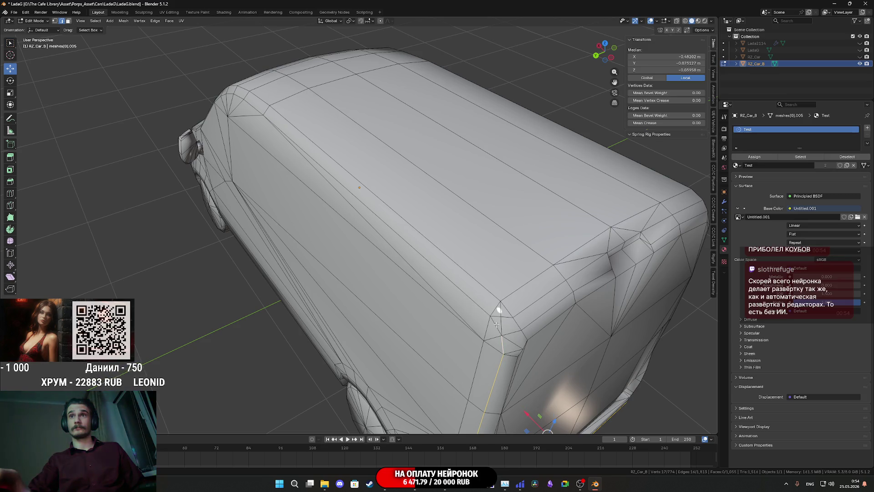
pyautogui.keyDown('shift'); pyautogui.click(499, 307); pyautogui.keyUp('shift')
pyautogui.moveTo(500, 307); pyautogui.dragTo(508, 270, button='middle')
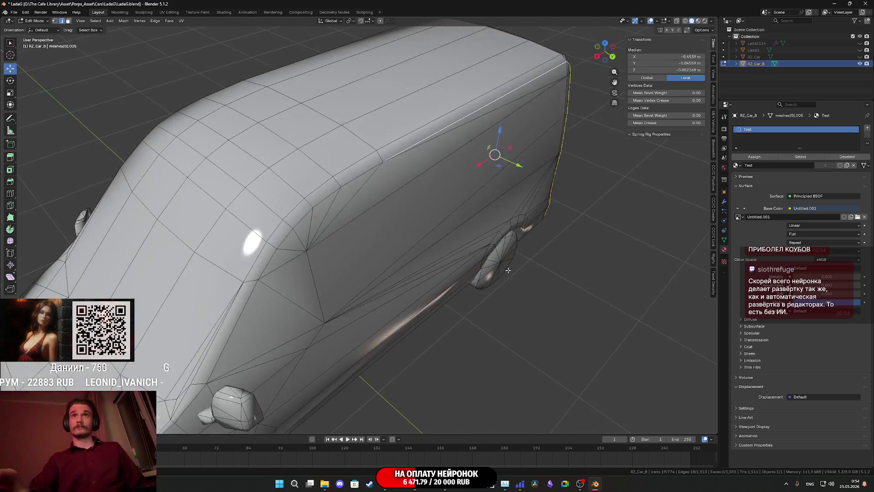
# Step: Extend the edge chain along the roof edge and down the front pillar
pyautogui.keyDown('ctrl'); pyautogui.click(257, 280); pyautogui.keyUp('ctrl')
pyautogui.scroll(-4, 325, 224)
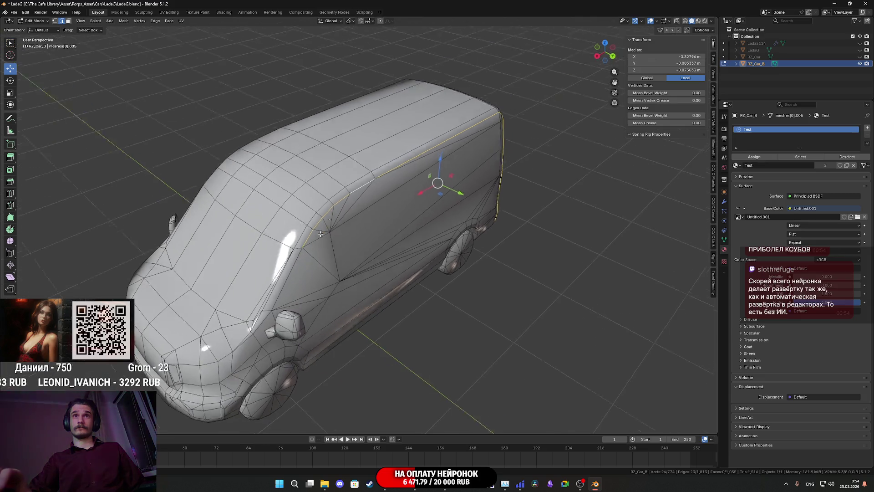
pyautogui.scroll(4, 326, 224)
pyautogui.scroll(-3, 325, 224)
pyautogui.moveTo(325, 223)
pyautogui.mouseDown(button='middle')
pyautogui.moveTo(255, 212)
pyautogui.moveTo(286, 252)
pyautogui.mouseUp(button='middle')
pyautogui.scroll(3, 252, 210)
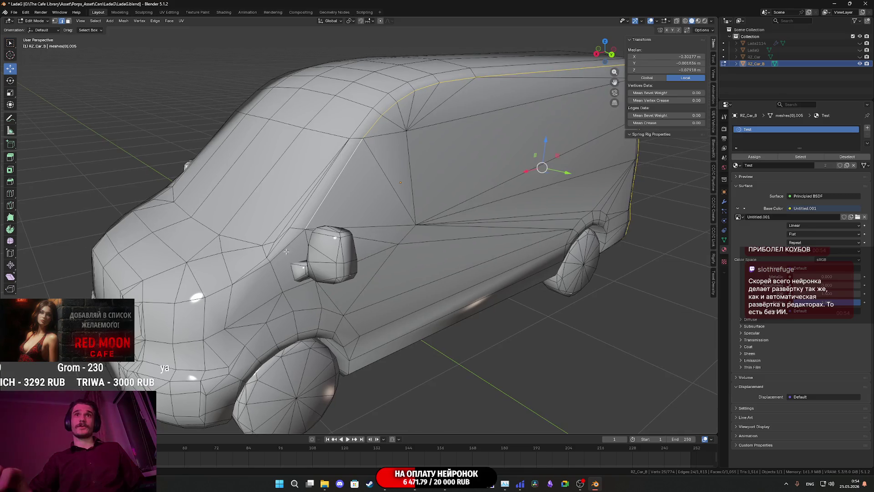
pyautogui.keyDown('ctrl'); pyautogui.click(258, 269); pyautogui.keyUp('ctrl')
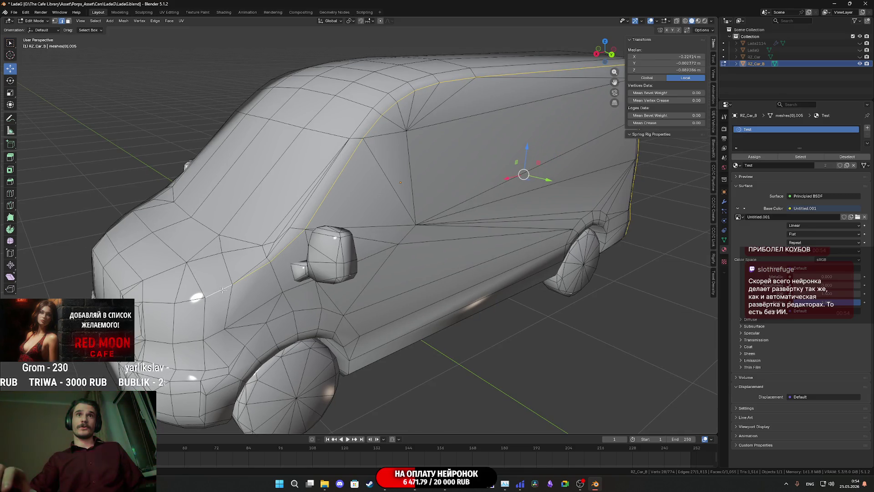
pyautogui.moveTo(222, 290); pyautogui.dragTo(291, 273, button='middle')
pyautogui.scroll(2, 296, 273)
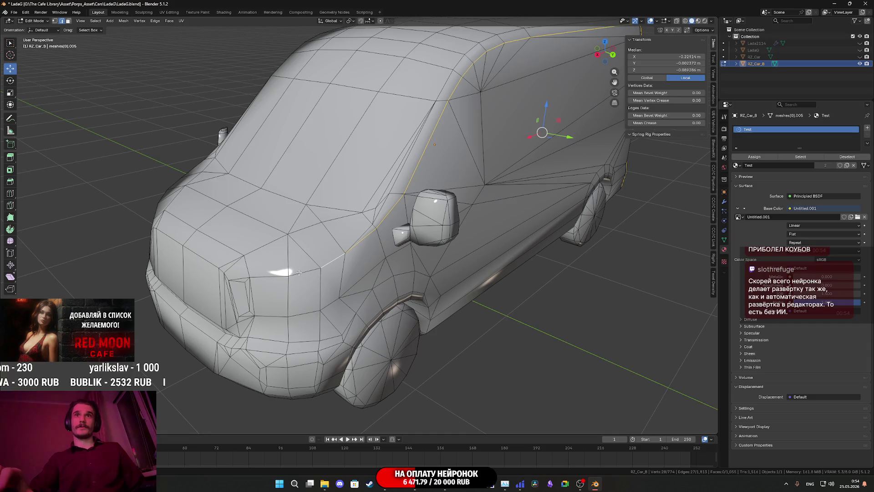
pyautogui.keyDown('ctrl'); pyautogui.click(316, 343); pyautogui.keyUp('ctrl')
pyautogui.moveTo(317, 342); pyautogui.dragTo(320, 317, button='middle')
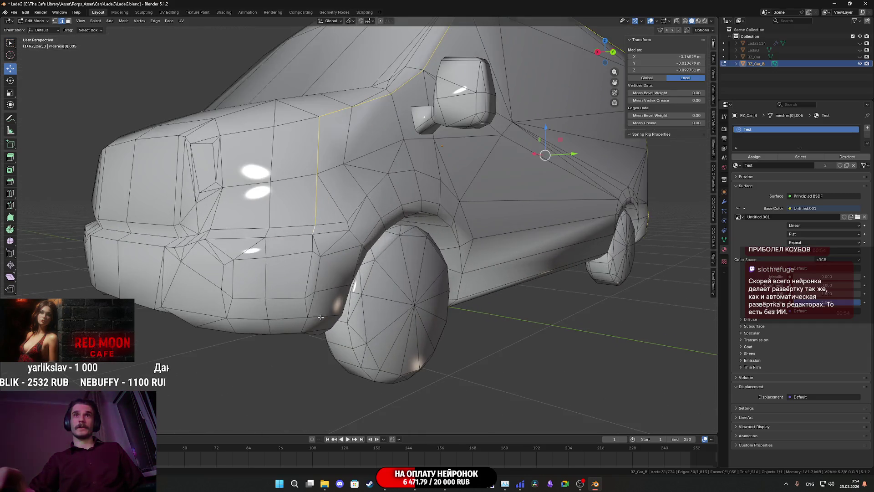
pyautogui.keyDown('ctrl'); pyautogui.click(320, 256); pyautogui.keyUp('ctrl')
pyautogui.keyDown('ctrl'); pyautogui.click(319, 272); pyautogui.keyUp('ctrl')
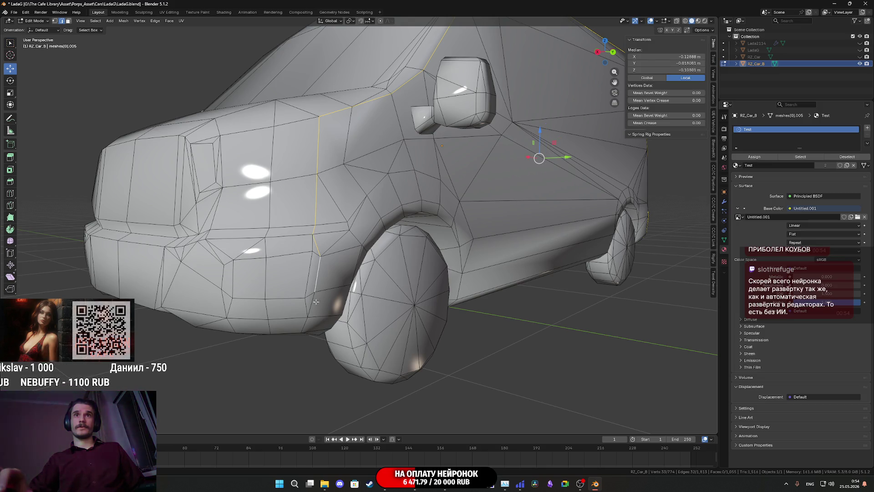
pyautogui.keyDown('ctrl'); pyautogui.click(313, 307); pyautogui.keyUp('ctrl')
# Step: Add the edges running along the lower body ridge loop to the chain
pyautogui.moveTo(312, 307)
pyautogui.mouseDown(button='middle')
pyautogui.moveTo(335, 222)
pyautogui.moveTo(315, 231)
pyautogui.moveTo(298, 201)
pyautogui.mouseUp(button='middle')
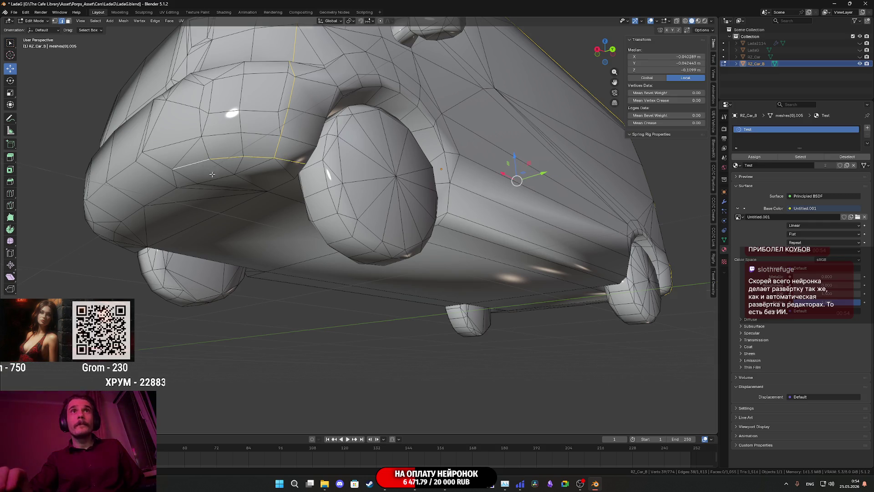
pyautogui.moveTo(212, 174); pyautogui.dragTo(246, 170, button='middle')
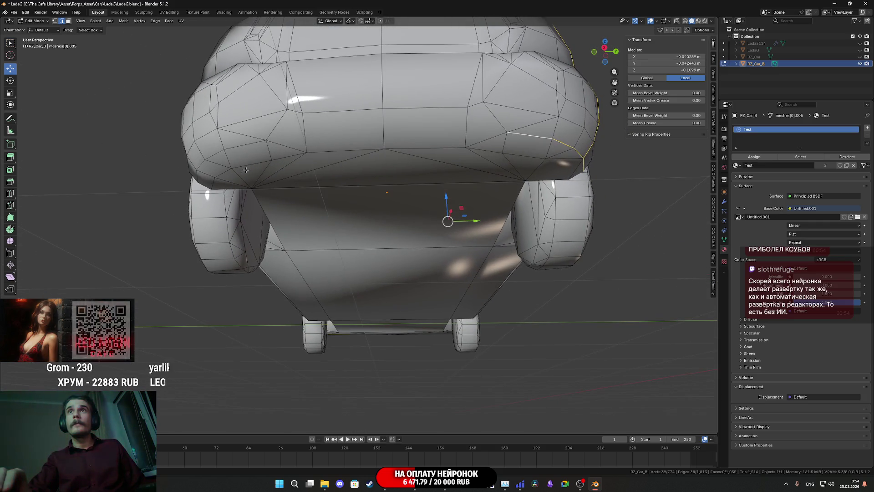
pyautogui.keyDown('shift'); pyautogui.click(486, 140); pyautogui.keyUp('shift')
pyautogui.keyDown('shift'); pyautogui.click(423, 148); pyautogui.keyUp('shift')
pyautogui.keyDown('shift'); pyautogui.click(348, 150); pyautogui.keyUp('shift')
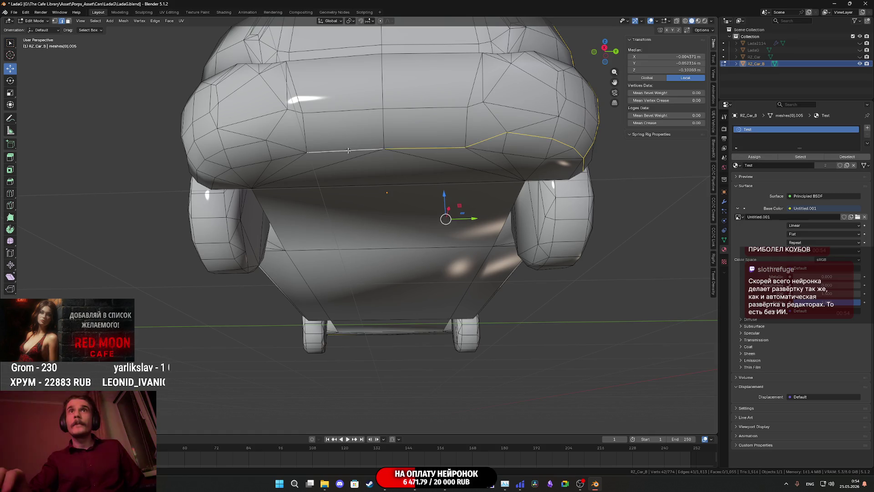
pyautogui.keyDown('shift'); pyautogui.click(293, 147); pyautogui.keyUp('shift')
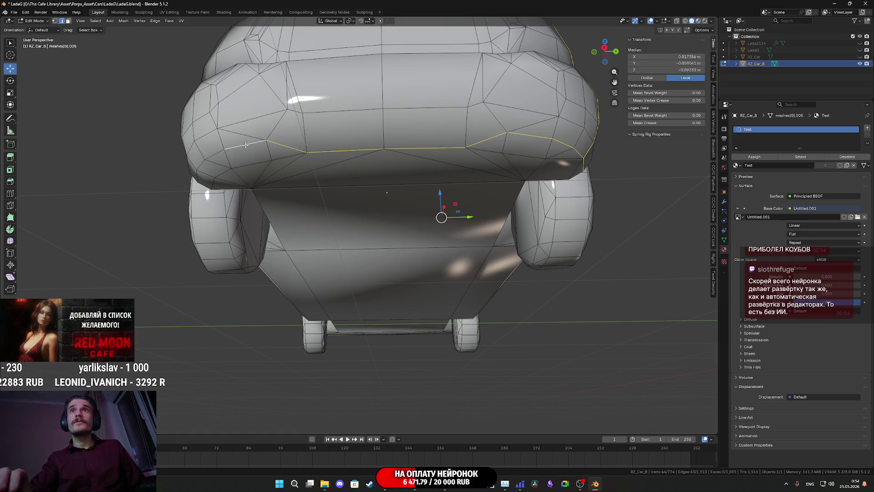
pyautogui.moveTo(245, 144); pyautogui.dragTo(287, 152, button='middle')
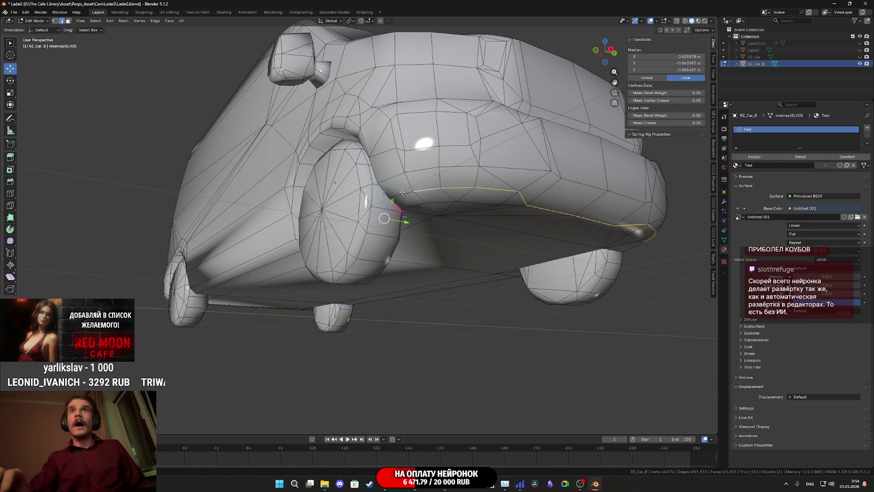
pyautogui.moveTo(420, 189); pyautogui.dragTo(434, 210, button='middle')
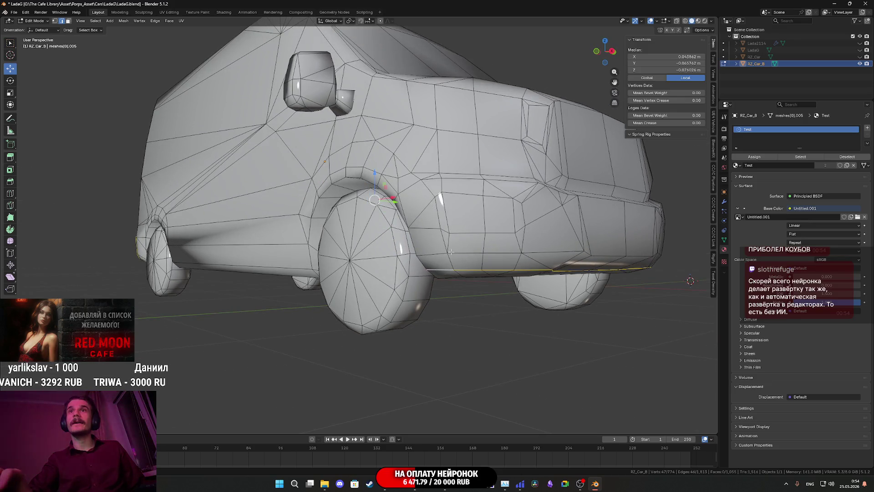
# Step: Mark the selected pillar and lower ridge edges as seams
pyautogui.rightClick(462, 270)
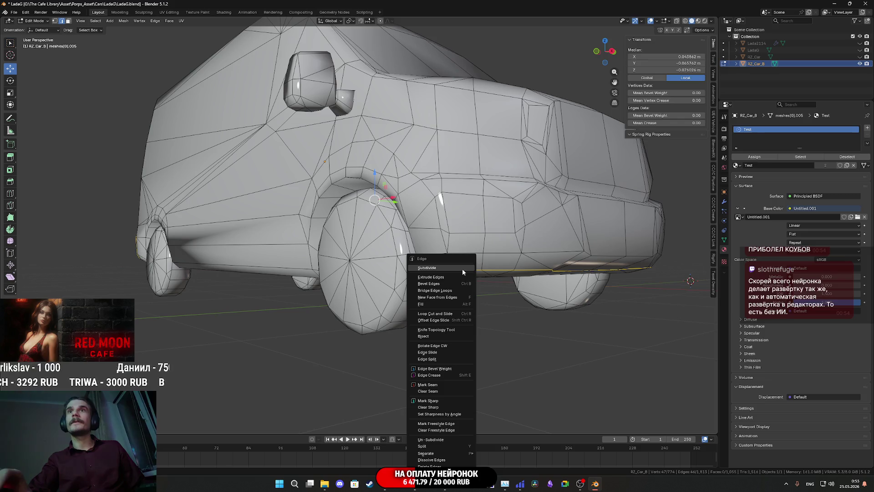
pyautogui.click(426, 390)
pyautogui.moveTo(455, 292)
pyautogui.mouseDown(button='middle')
pyautogui.moveTo(467, 291)
pyautogui.moveTo(437, 310)
pyautogui.moveTo(468, 366)
pyautogui.mouseUp(button='middle')
pyautogui.scroll(3, 430, 314)
# Step: Start a new selection with edges at the hood corner and front pillar
pyautogui.click(464, 370)
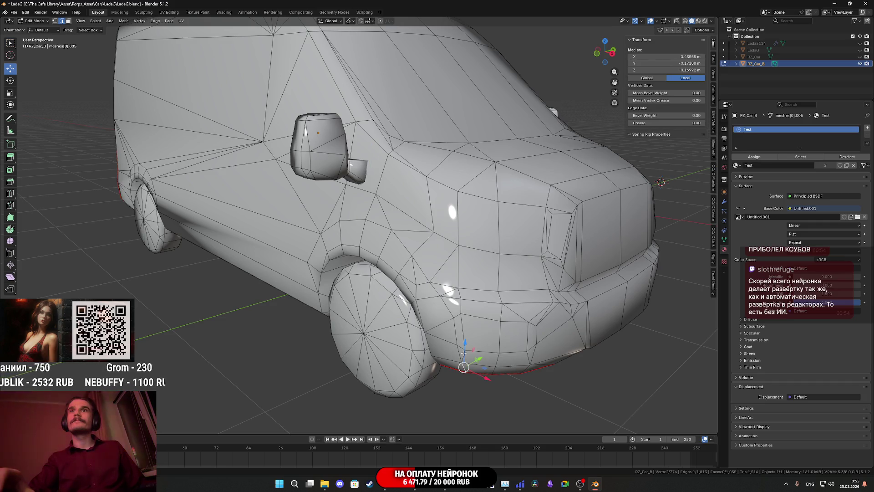
pyautogui.keyDown('shift'); pyautogui.click(464, 354); pyautogui.keyUp('shift')
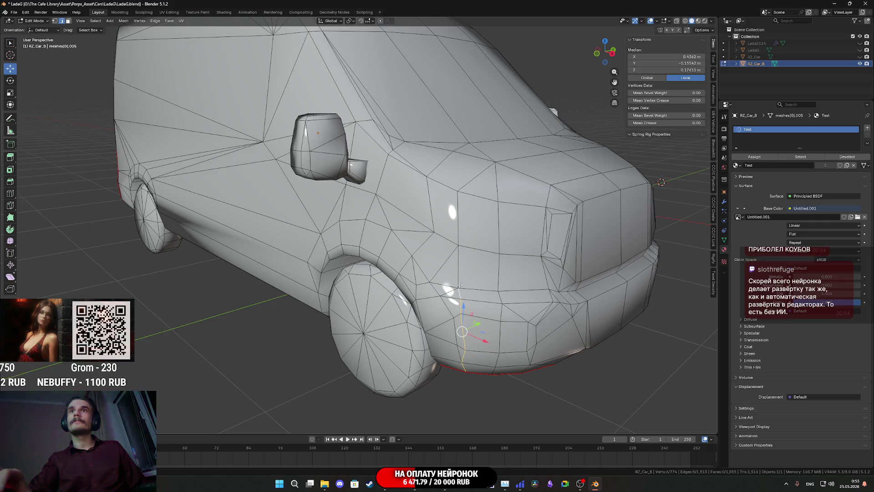
pyautogui.moveTo(460, 220)
pyautogui.mouseDown(button='middle')
pyautogui.moveTo(445, 246)
pyautogui.moveTo(457, 242)
pyautogui.mouseUp(button='middle')
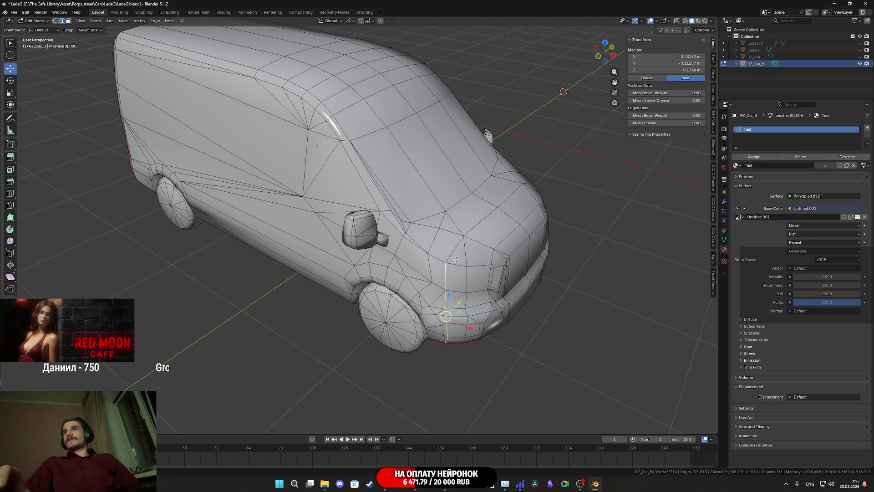
pyautogui.moveTo(510, 264)
pyautogui.mouseDown(button='middle')
pyautogui.moveTo(469, 269)
pyautogui.moveTo(417, 314)
pyautogui.moveTo(364, 299)
pyautogui.moveTo(436, 251)
pyautogui.mouseUp(button='middle')
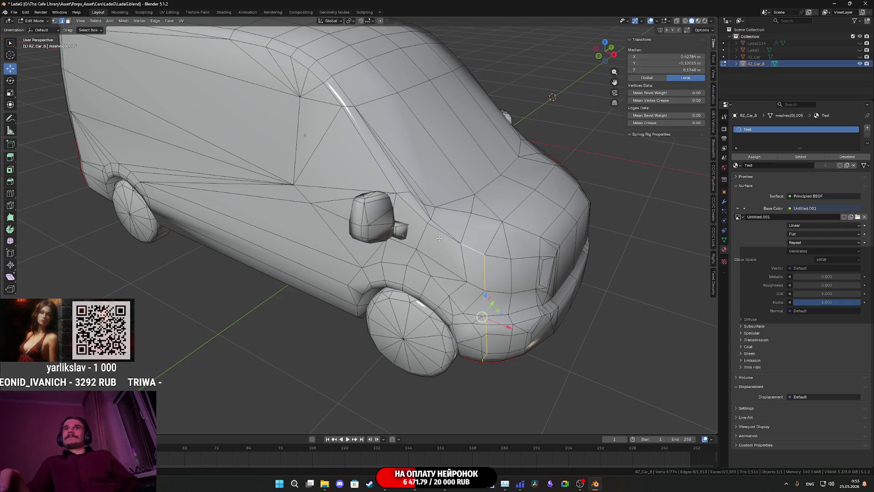
pyautogui.moveTo(439, 239)
pyautogui.mouseDown(button='middle')
pyautogui.moveTo(409, 260)
pyautogui.moveTo(388, 308)
pyautogui.moveTo(375, 301)
pyautogui.moveTo(381, 285)
pyautogui.mouseUp(button='middle')
pyautogui.keyDown('ctrl'); pyautogui.click(369, 315); pyautogui.keyUp('ctrl')
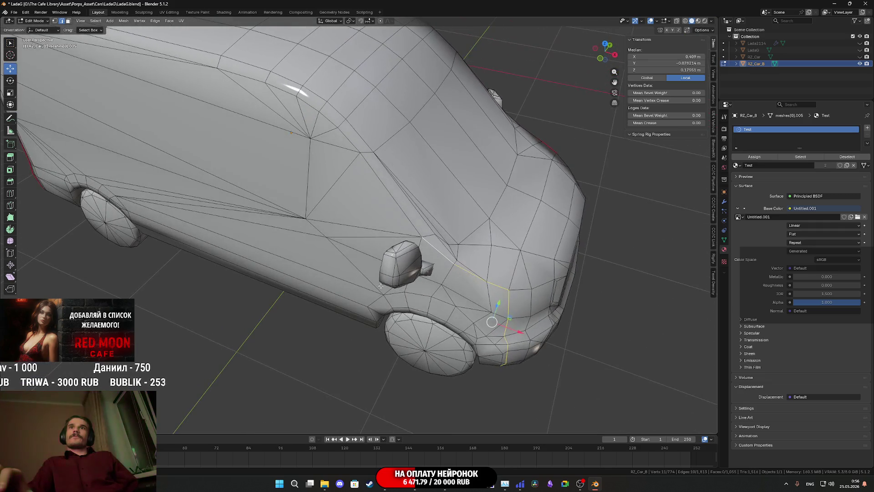
pyautogui.keyDown('ctrl'); pyautogui.click(347, 141); pyautogui.keyUp('ctrl')
pyautogui.moveTo(347, 141)
pyautogui.mouseDown(button='middle')
pyautogui.moveTo(399, 205)
pyautogui.moveTo(300, 155)
pyautogui.moveTo(349, 157)
pyautogui.mouseUp(button='middle')
# Step: Add the roof and rear corner edges and mark them as seams with Ctrl+E
pyautogui.keyDown('ctrl'); pyautogui.click(299, 155); pyautogui.keyUp('ctrl')
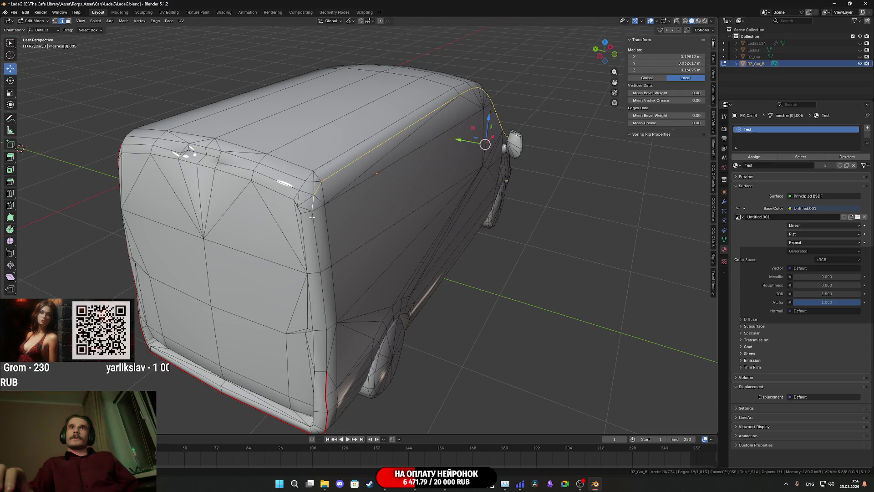
pyautogui.keyDown('ctrl'); pyautogui.click(320, 257); pyautogui.keyUp('ctrl')
pyautogui.keyDown('ctrl'); pyautogui.click(329, 310); pyautogui.keyUp('ctrl')
pyautogui.keyDown('ctrl'); pyautogui.click(326, 344); pyautogui.keyUp('ctrl')
pyautogui.hotkey('ctrl', 'e')
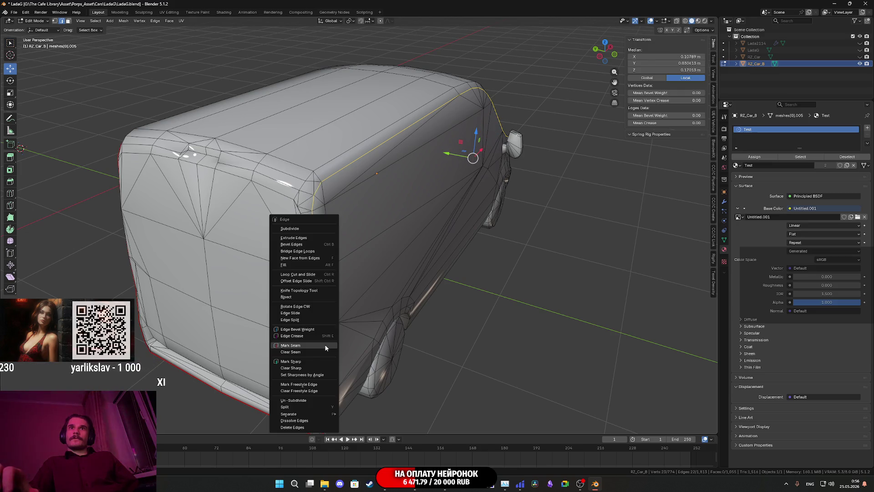
pyautogui.click(323, 345)
# Step: Select the front corner edge chain and mark it as a seam
pyautogui.moveTo(323, 345)
pyautogui.mouseDown(button='middle')
pyautogui.moveTo(294, 283)
pyautogui.moveTo(313, 286)
pyautogui.mouseUp(button='middle')
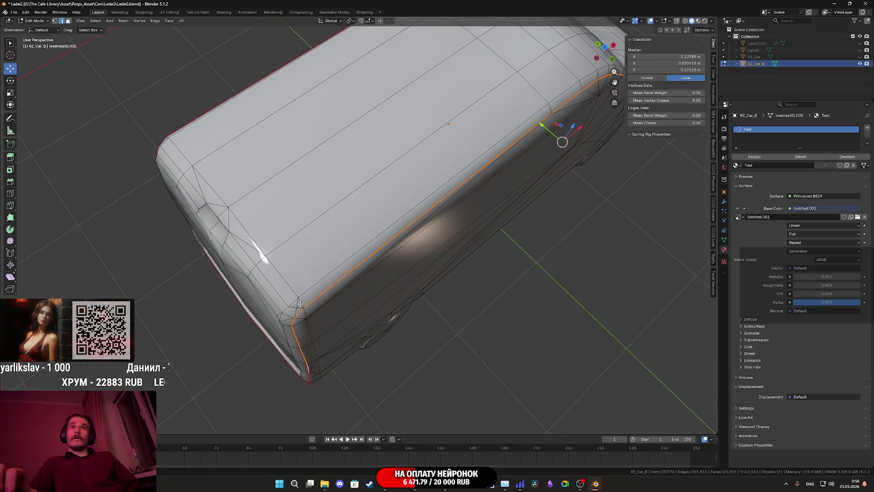
pyautogui.click(300, 301)
pyautogui.keyDown('shift'); pyautogui.click(287, 285); pyautogui.keyUp('shift')
pyautogui.moveTo(256, 243)
pyautogui.mouseDown(button='middle')
pyautogui.moveTo(296, 311)
pyautogui.moveTo(416, 196)
pyautogui.moveTo(381, 229)
pyautogui.moveTo(399, 215)
pyautogui.mouseUp(button='middle')
pyautogui.keyDown('shift'); pyautogui.click(296, 311); pyautogui.keyUp('shift')
pyautogui.rightClick(375, 226)
pyautogui.click(375, 226)
pyautogui.moveTo(344, 242)
pyautogui.mouseDown(button='middle')
pyautogui.moveTo(336, 263)
pyautogui.moveTo(362, 260)
pyautogui.moveTo(416, 286)
pyautogui.moveTo(372, 248)
pyautogui.moveTo(341, 248)
pyautogui.moveTo(456, 246)
pyautogui.mouseUp(button='middle')
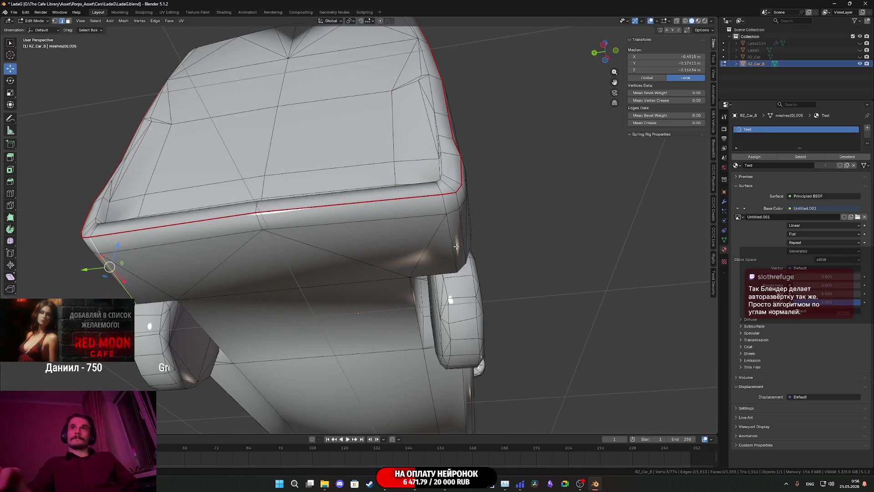
# Step: Mark the rear corner edge as a seam
pyautogui.keyDown('shift'); pyautogui.click(456, 247); pyautogui.keyUp('shift')
pyautogui.keyDown('shift'); pyautogui.click(444, 207); pyautogui.keyUp('shift')
pyautogui.rightClick(444, 205)
pyautogui.click(445, 207)
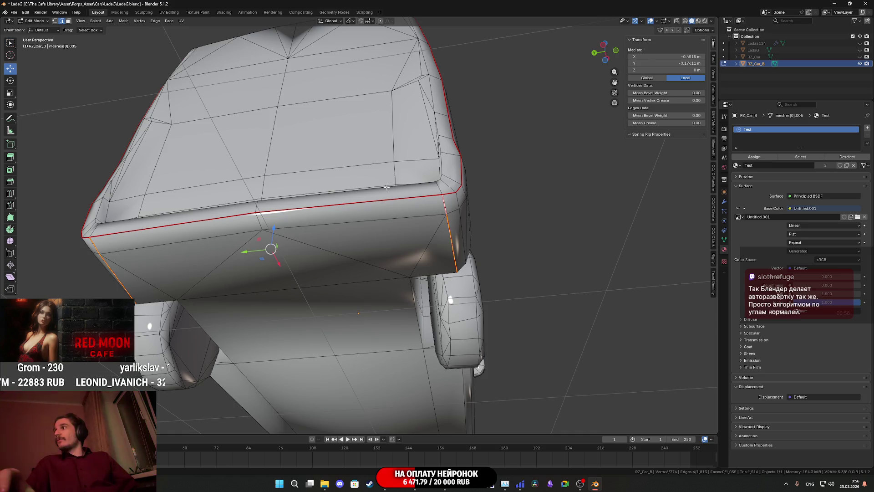
# Step: Select the rear wheel-arch edge loop and apply the edge menu operation to it
pyautogui.scroll(-5, 405, 222)
pyautogui.moveTo(405, 222)
pyautogui.mouseDown(button='middle')
pyautogui.moveTo(347, 213)
pyautogui.moveTo(377, 247)
pyautogui.mouseUp(button='middle')
pyautogui.scroll(4, 376, 247)
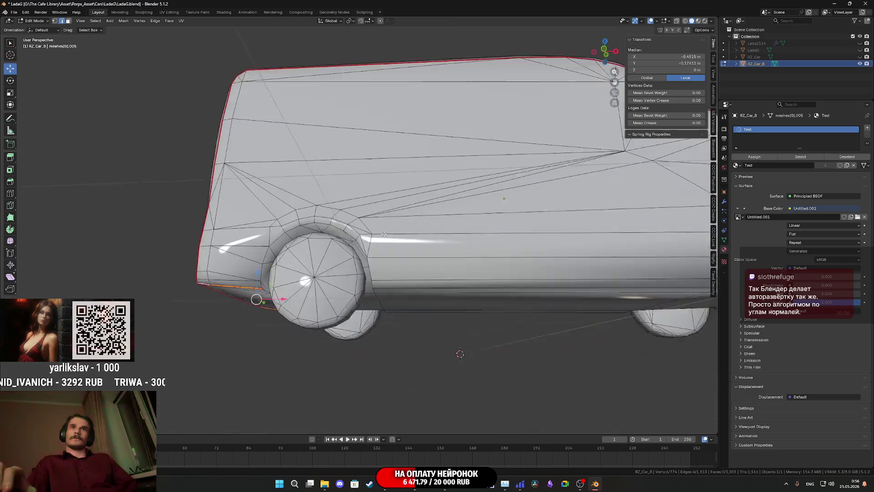
pyautogui.keyDown('alt'); pyautogui.click(246, 277); pyautogui.keyUp('alt')
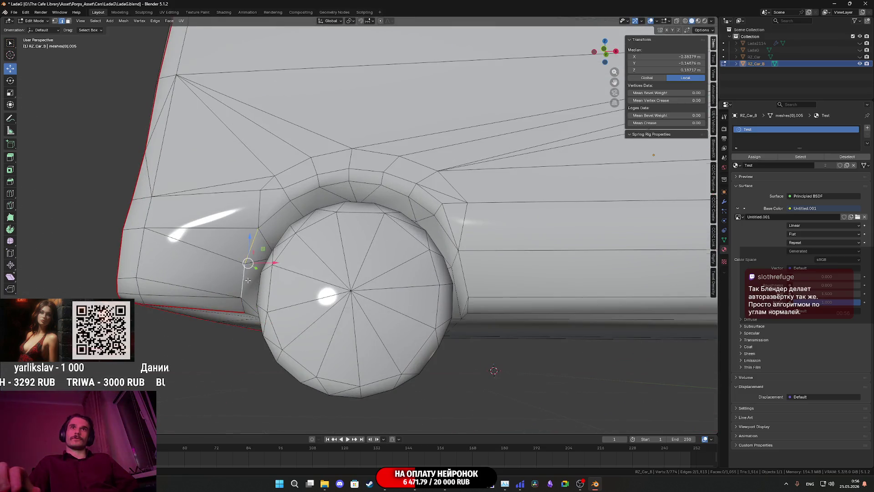
pyautogui.moveTo(245, 277); pyautogui.dragTo(252, 291, button='middle')
pyautogui.moveTo(255, 290)
pyautogui.mouseDown(button='middle')
pyautogui.moveTo(267, 250)
pyautogui.moveTo(259, 270)
pyautogui.moveTo(467, 293)
pyautogui.mouseUp(button='middle')
pyautogui.keyDown('alt'); pyautogui.keyDown('shift'); pyautogui.click(289, 246); pyautogui.keyUp('shift'); pyautogui.keyUp('alt')
pyautogui.keyDown('shift'); pyautogui.click(493, 339); pyautogui.keyUp('shift')
pyautogui.moveTo(493, 338)
pyautogui.mouseDown(button='middle')
pyautogui.moveTo(355, 264)
pyautogui.moveTo(381, 246)
pyautogui.moveTo(351, 213)
pyautogui.moveTo(380, 241)
pyautogui.moveTo(365, 250)
pyautogui.moveTo(226, 231)
pyautogui.moveTo(456, 226)
pyautogui.mouseUp(button='middle')
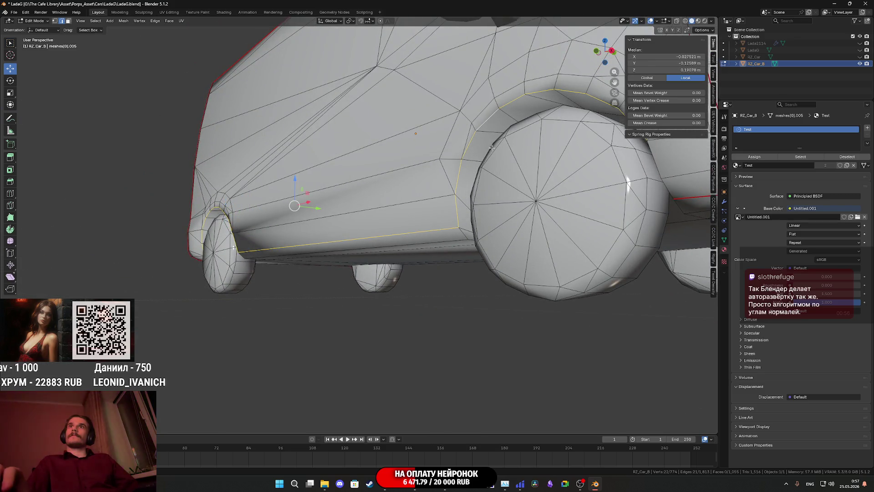
pyautogui.moveTo(492, 147)
pyautogui.mouseDown(button='middle')
pyautogui.moveTo(405, 229)
pyautogui.moveTo(570, 260)
pyautogui.moveTo(417, 243)
pyautogui.moveTo(319, 246)
pyautogui.moveTo(158, 301)
pyautogui.mouseUp(button='middle')
pyautogui.rightClick(559, 269)
pyautogui.click(559, 270)
# Step: Add edges around the front wheel arch and sill, applying the right-click edge menu
pyautogui.scroll(2, 289, 246)
pyautogui.scroll(2, 289, 246)
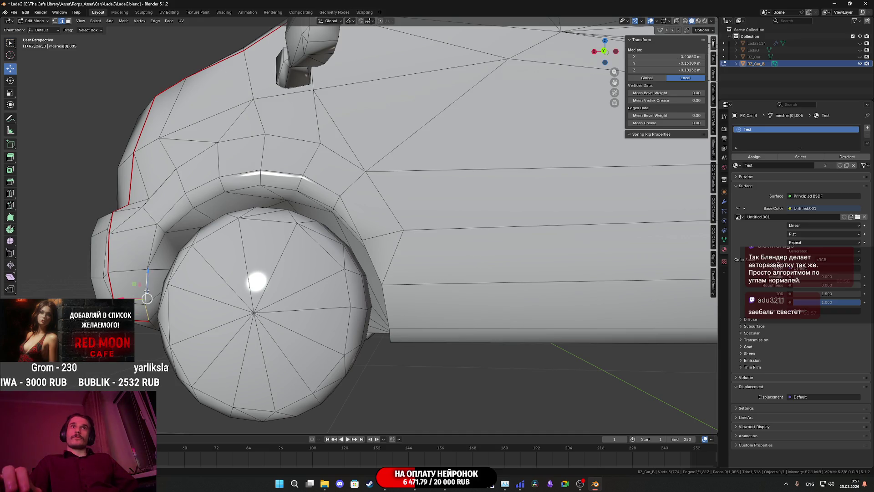
pyautogui.moveTo(154, 253); pyautogui.dragTo(158, 267, button='middle')
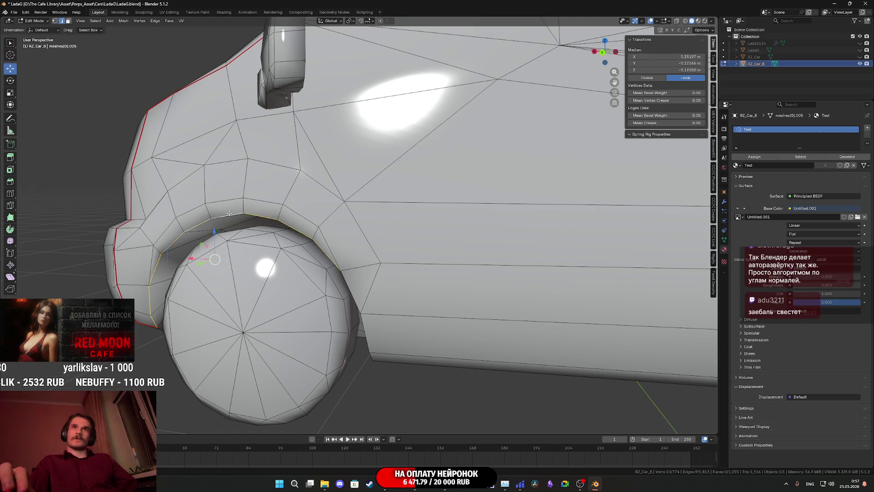
pyautogui.moveTo(229, 214); pyautogui.dragTo(495, 280, button='middle')
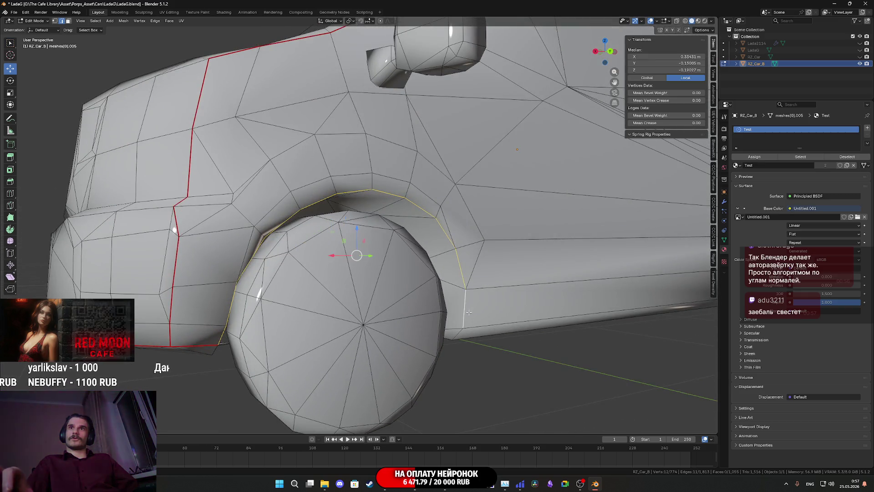
pyautogui.moveTo(470, 312)
pyautogui.mouseDown(button='middle')
pyautogui.moveTo(492, 304)
pyautogui.moveTo(356, 285)
pyautogui.mouseUp(button='middle')
pyautogui.scroll(-5, 513, 281)
pyautogui.scroll(5, 356, 284)
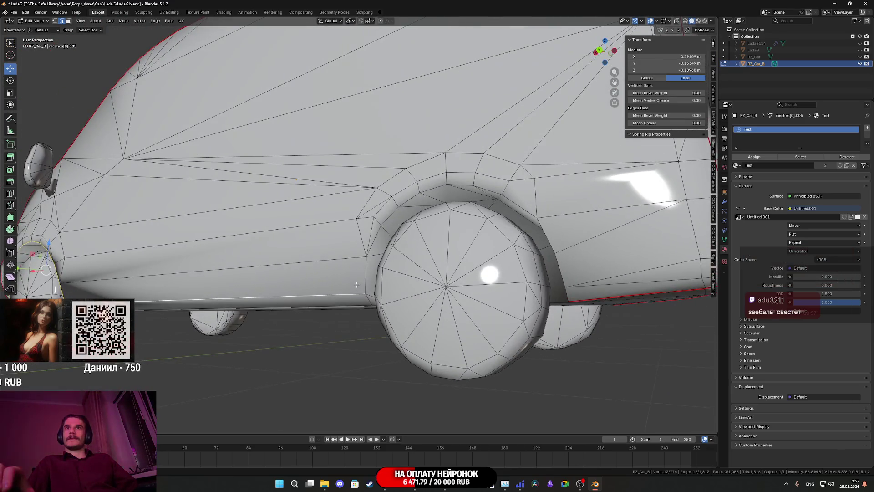
pyautogui.keyDown('shift'); pyautogui.click(376, 239); pyautogui.keyUp('shift')
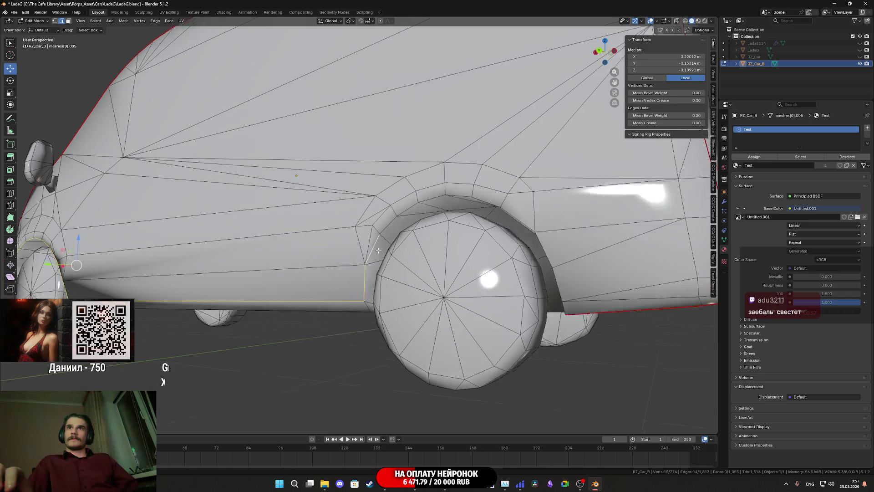
pyautogui.moveTo(376, 239)
pyautogui.mouseDown(button='middle')
pyautogui.moveTo(363, 261)
pyautogui.moveTo(387, 269)
pyautogui.moveTo(529, 278)
pyautogui.mouseUp(button='middle')
pyautogui.keyDown('shift'); pyautogui.click(549, 258); pyautogui.keyUp('shift')
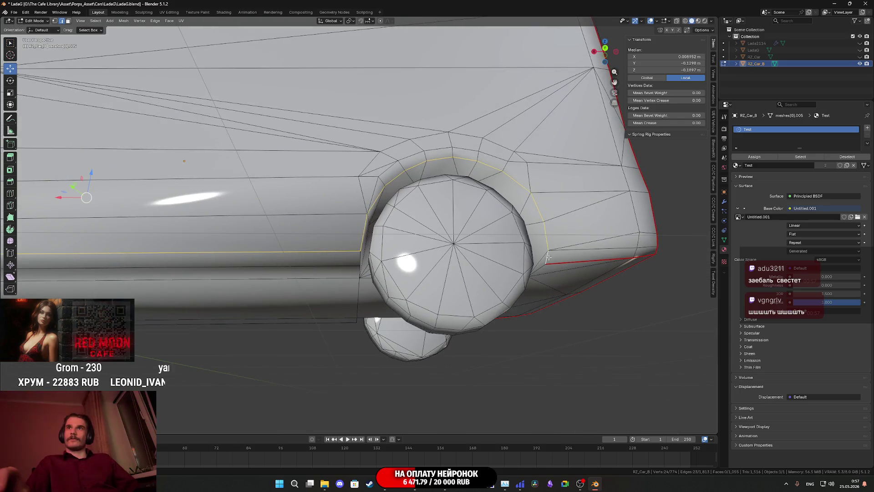
pyautogui.rightClick(548, 257)
pyautogui.click(551, 256)
pyautogui.scroll(-5, 387, 263)
# Step: Mark the edge loop under the windshield as a UV seam
pyautogui.moveTo(364, 255)
pyautogui.mouseDown(button='middle')
pyautogui.moveTo(388, 264)
pyautogui.moveTo(413, 313)
pyautogui.moveTo(388, 291)
pyautogui.moveTo(348, 279)
pyautogui.moveTo(392, 228)
pyautogui.moveTo(330, 256)
pyautogui.moveTo(317, 280)
pyautogui.mouseUp(button='middle')
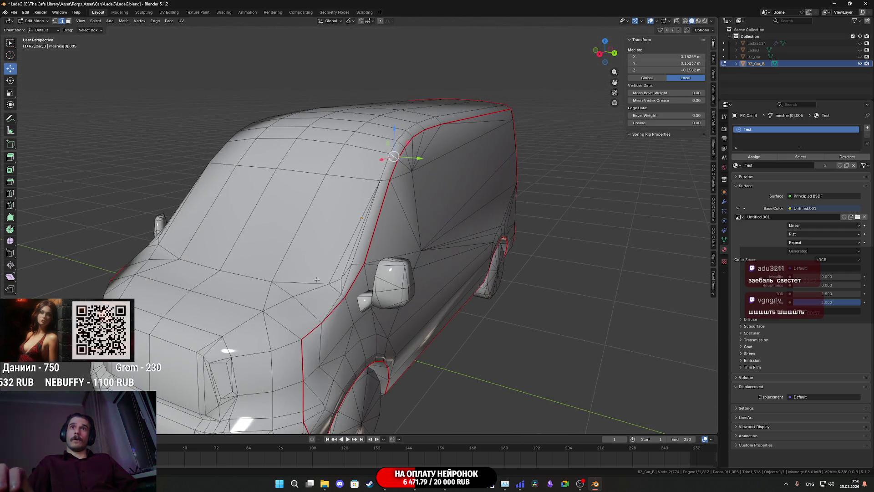
pyautogui.scroll(4, 336, 295)
pyautogui.scroll(-5, 339, 314)
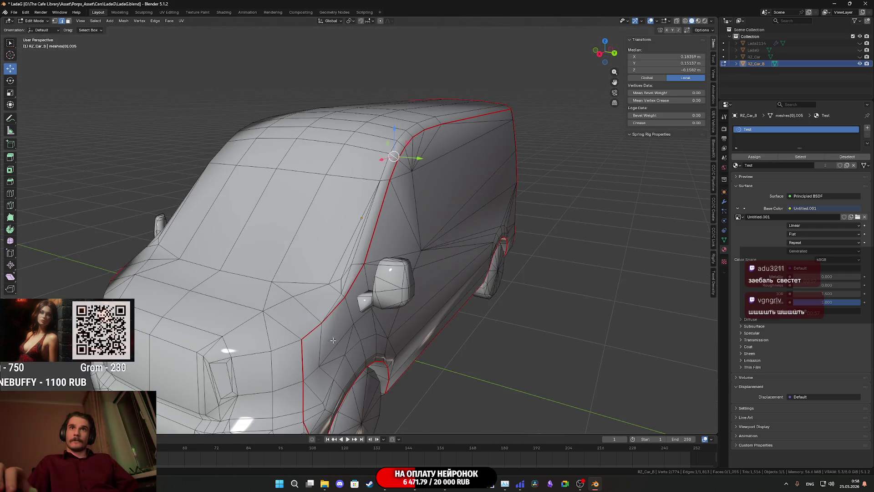
pyautogui.scroll(2, 342, 333)
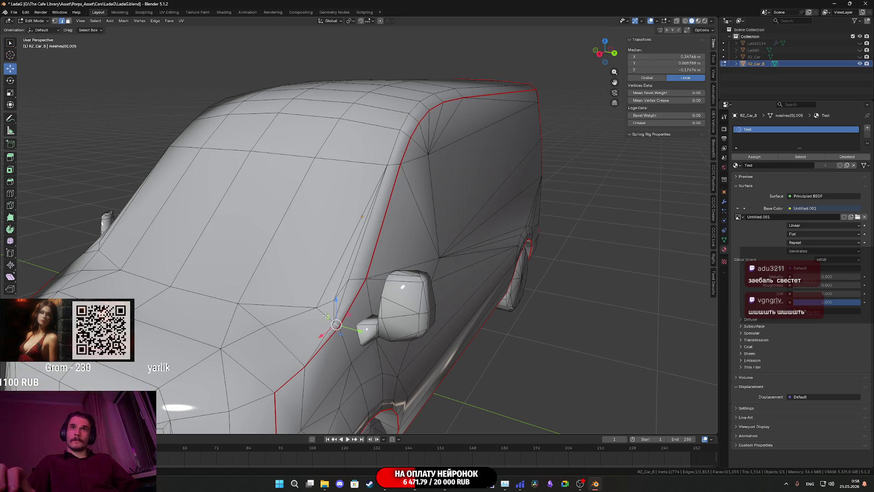
pyautogui.moveTo(326, 315); pyautogui.dragTo(317, 315, button='middle')
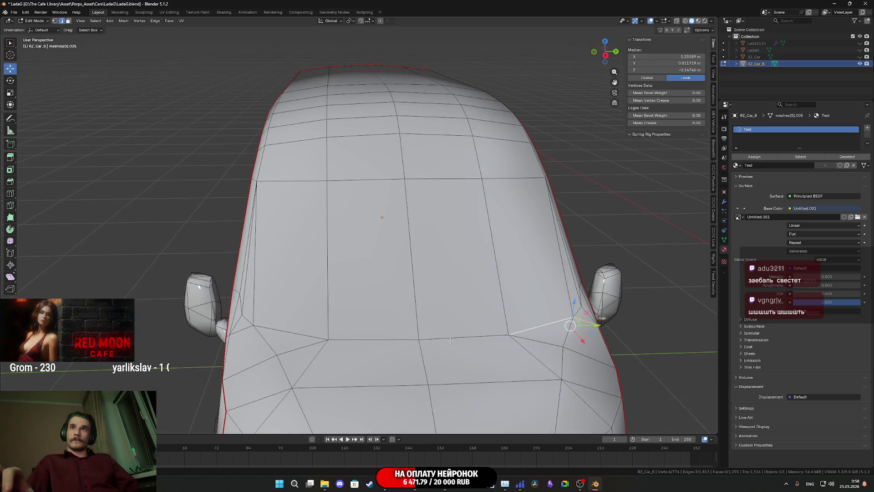
pyautogui.moveTo(268, 330); pyautogui.dragTo(296, 329, button='middle')
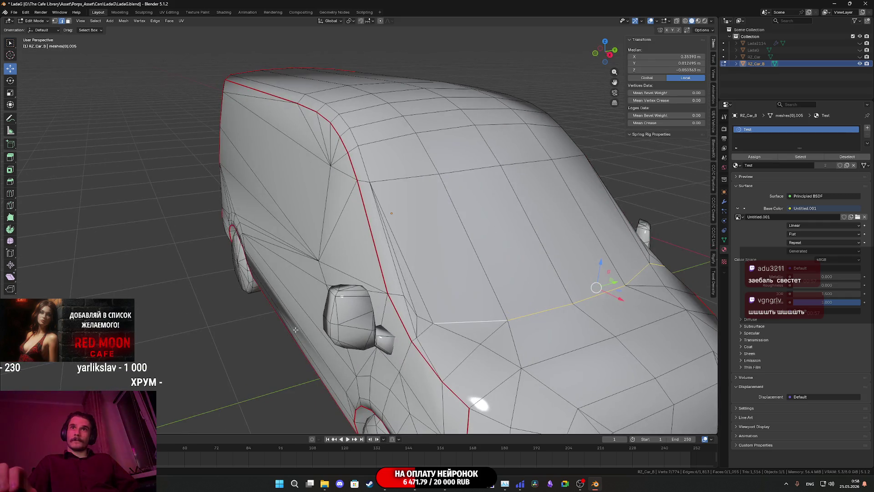
pyautogui.rightClick(414, 338)
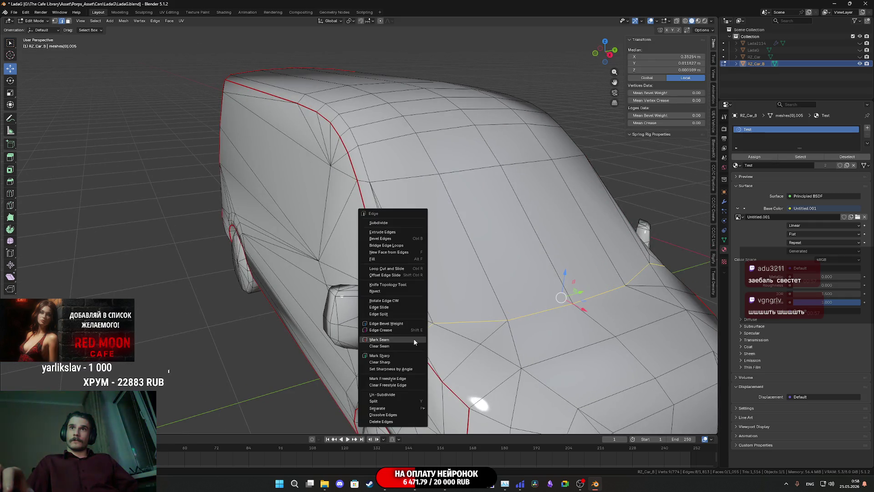
pyautogui.click(413, 337)
# Step: Select the vertices at the bottom of the wheel
pyautogui.moveTo(414, 337)
pyautogui.mouseDown(button='middle')
pyautogui.moveTo(426, 332)
pyautogui.moveTo(409, 330)
pyautogui.moveTo(446, 318)
pyautogui.moveTo(442, 302)
pyautogui.moveTo(480, 314)
pyautogui.moveTo(431, 293)
pyautogui.moveTo(450, 240)
pyautogui.moveTo(448, 259)
pyautogui.moveTo(393, 239)
pyautogui.moveTo(356, 243)
pyautogui.moveTo(362, 260)
pyautogui.mouseUp(button='middle')
pyautogui.scroll(3, 375, 241)
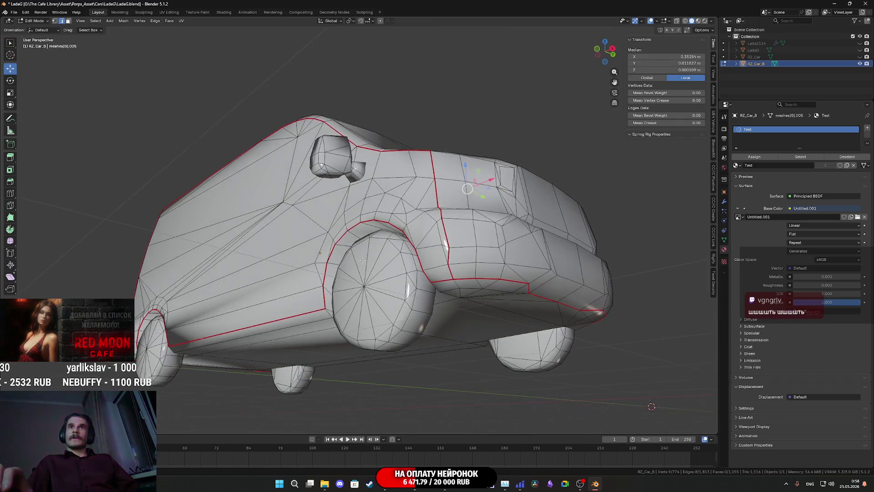
pyautogui.click(416, 300)
pyautogui.moveTo(416, 300)
pyautogui.mouseDown(button='middle')
pyautogui.moveTo(423, 307)
pyautogui.moveTo(392, 269)
pyautogui.moveTo(334, 245)
pyautogui.mouseUp(button='middle')
pyautogui.scroll(-6, 355, 242)
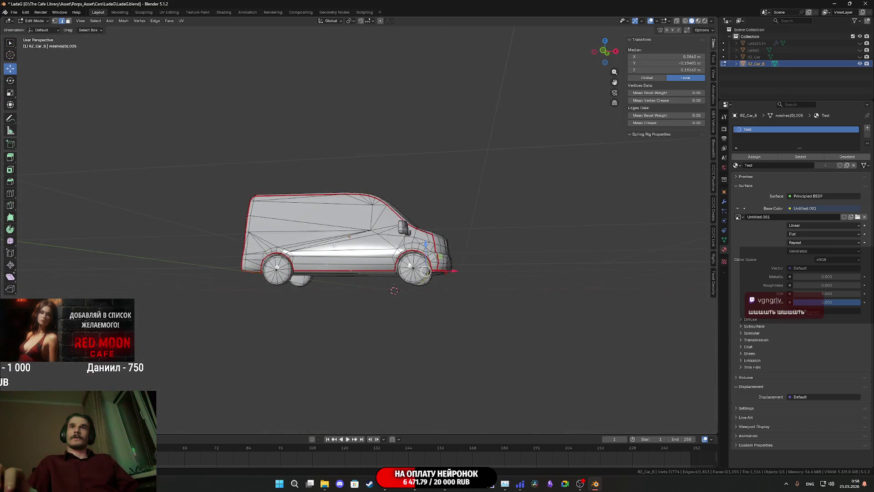
# Step: In face mode, pick a side face and grow with Ctrl+L and L to all 582 body faces
pyautogui.click(69, 21)
pyautogui.click(349, 234)
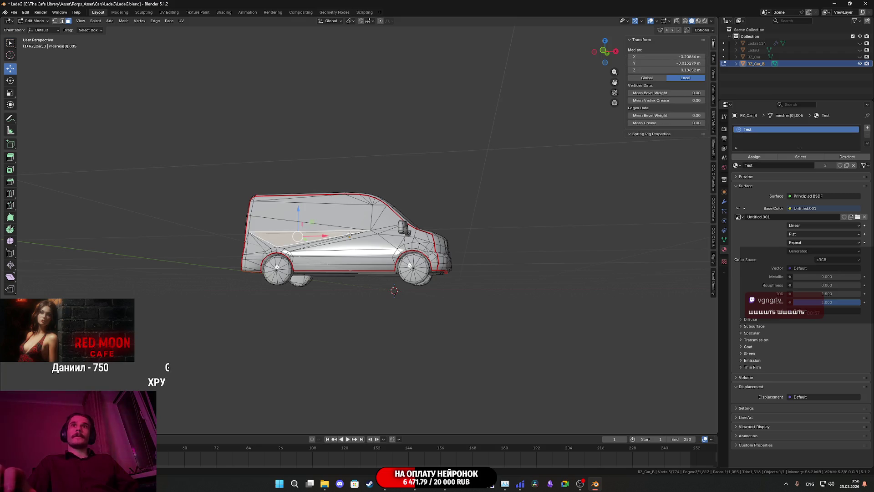
pyautogui.hotkey('ctrl', 'l')
pyautogui.moveTo(350, 235); pyautogui.dragTo(455, 223, button='middle')
pyautogui.press('l')
pyautogui.press('l')
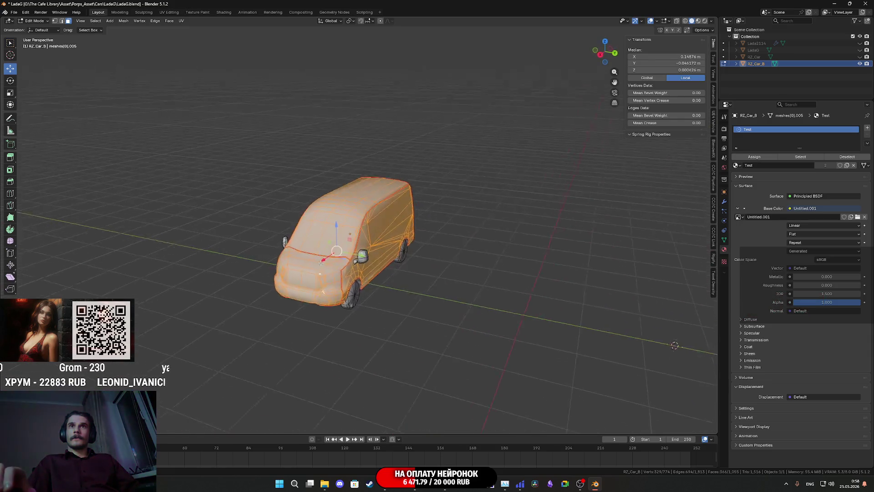
pyautogui.moveTo(301, 246)
pyautogui.mouseDown(button='middle')
pyautogui.moveTo(292, 205)
pyautogui.moveTo(273, 214)
pyautogui.moveTo(228, 276)
pyautogui.mouseUp(button='middle')
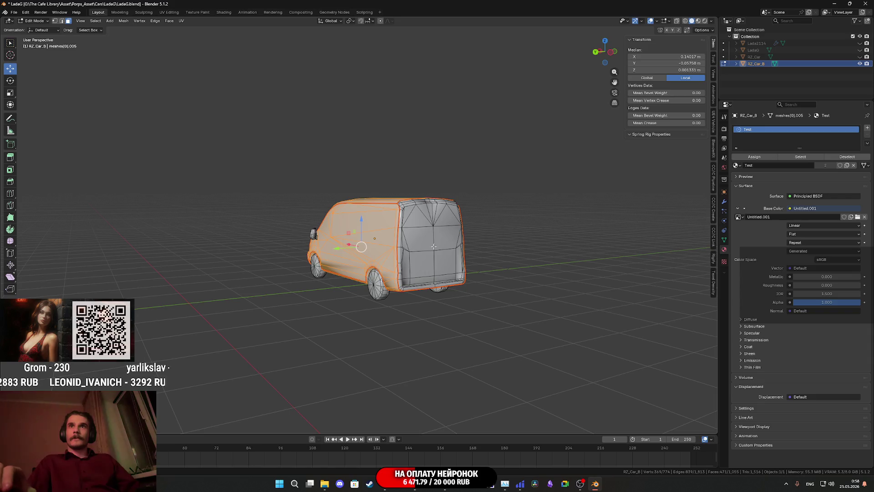
pyautogui.press('l')
pyautogui.moveTo(433, 246); pyautogui.dragTo(435, 273, button='middle')
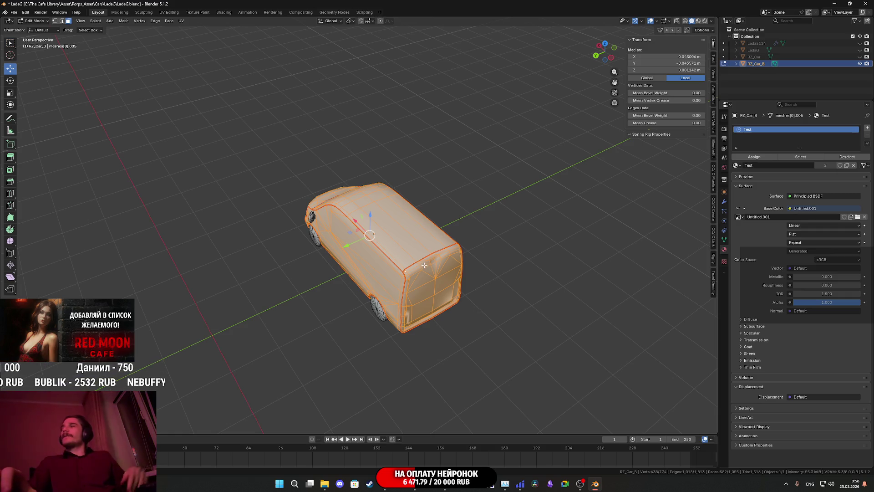
pyautogui.moveTo(474, 271)
pyautogui.mouseDown(button='middle')
pyautogui.moveTo(513, 238)
pyautogui.moveTo(519, 246)
pyautogui.moveTo(509, 242)
pyautogui.mouseUp(button='middle')
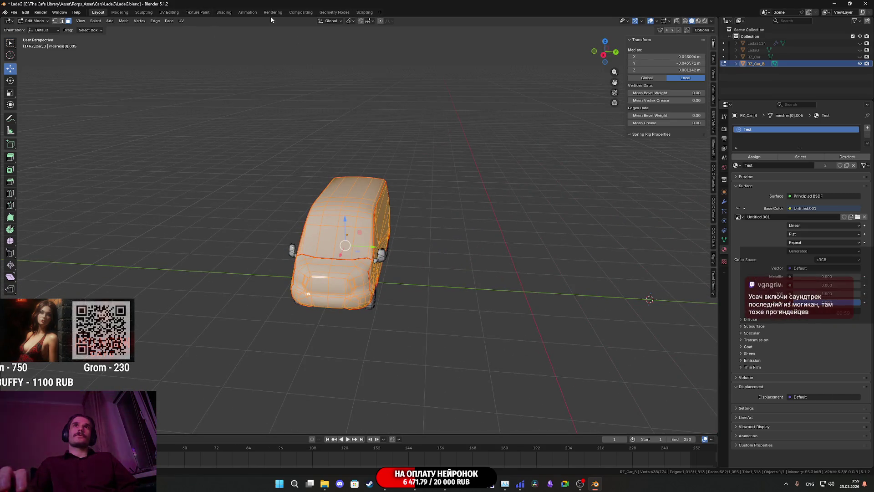
# Step: In the UV Editing workspace, unwrap the selected van body angle-based onto the checker grid
pyautogui.click(171, 12)
pyautogui.moveTo(510, 232)
pyautogui.mouseDown(button='middle')
pyautogui.moveTo(527, 236)
pyautogui.moveTo(505, 264)
pyautogui.moveTo(513, 253)
pyautogui.moveTo(521, 260)
pyautogui.mouseUp(button='middle')
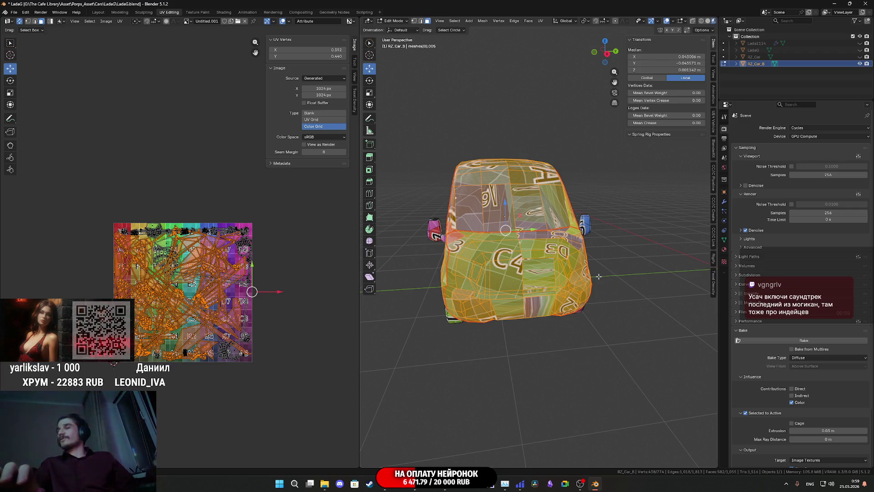
pyautogui.moveTo(564, 253)
pyautogui.mouseDown(button='middle')
pyautogui.moveTo(510, 192)
pyautogui.moveTo(558, 32)
pyautogui.mouseUp(button='middle')
pyautogui.click(541, 21)
pyautogui.click(559, 30)
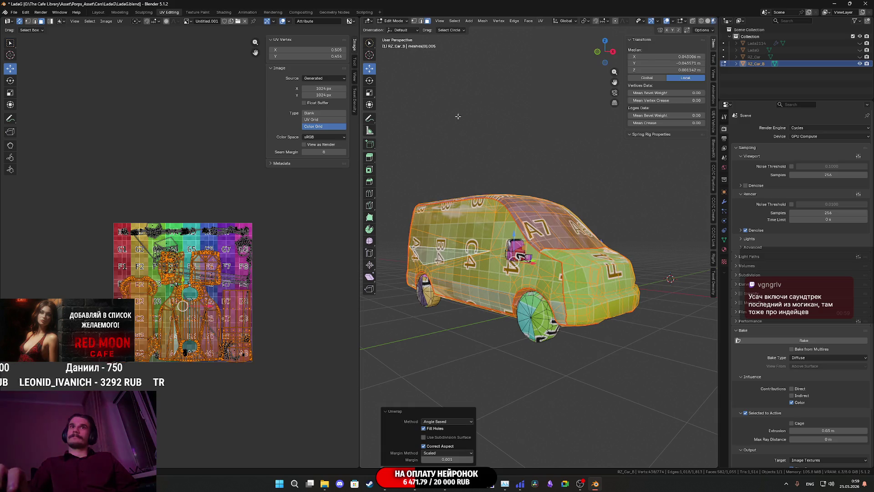
# Step: Hide the unwrapped van body with H, leaving only the wheels visible
pyautogui.moveTo(239, 297); pyautogui.dragTo(200, 284, button='middle')
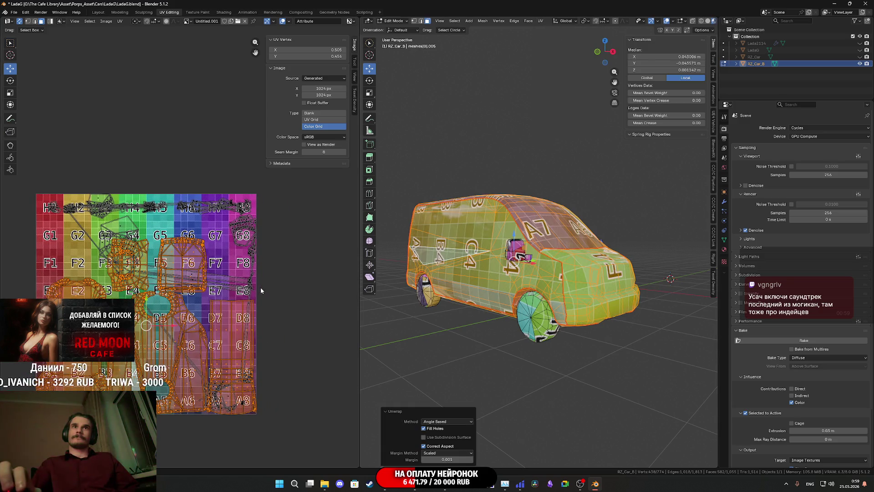
pyautogui.moveTo(516, 297)
pyautogui.mouseDown(button='middle')
pyautogui.moveTo(542, 283)
pyautogui.moveTo(610, 287)
pyautogui.mouseUp(button='middle')
pyautogui.press('h')
# Step: Switch to edge select mode, pick a wheel edge loop, and set the viewport to solid shading
pyautogui.scroll(3, 606, 286)
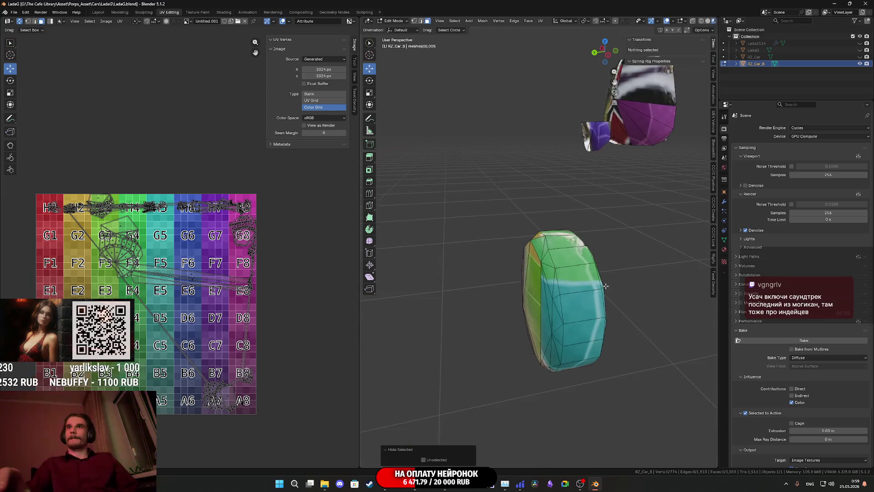
pyautogui.press('2')
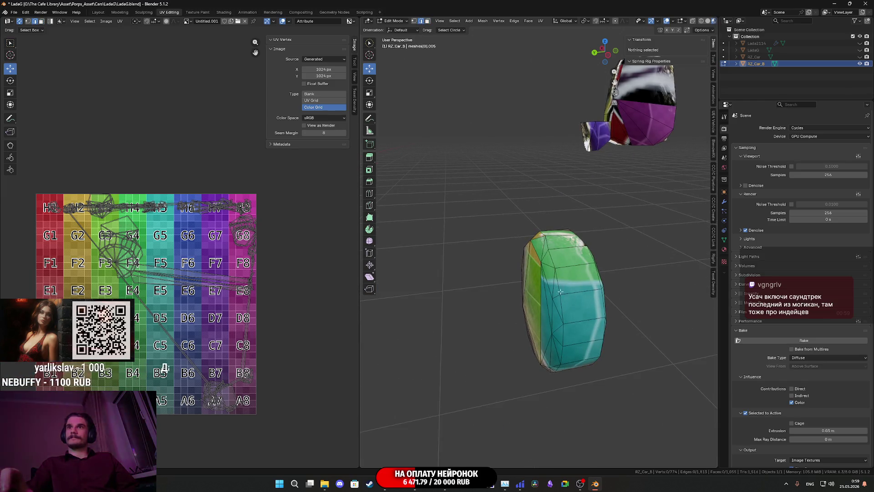
pyautogui.keyDown('alt'); pyautogui.click(560, 292); pyautogui.keyUp('alt')
pyautogui.moveTo(564, 312)
pyautogui.mouseDown(button='middle')
pyautogui.moveTo(564, 249)
pyautogui.moveTo(549, 242)
pyautogui.moveTo(630, 271)
pyautogui.mouseUp(button='middle')
pyautogui.scroll(5, 545, 241)
pyautogui.scroll(-3, 572, 252)
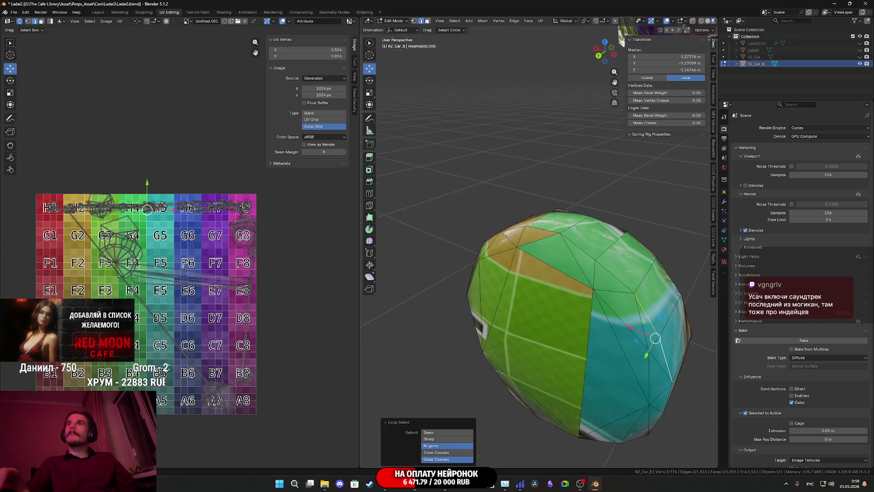
pyautogui.moveTo(571, 245); pyautogui.dragTo(527, 280, button='middle')
pyautogui.press('z')
pyautogui.click(572, 302)
# Step: Add the edges at the wheel bottom and mark the selected wheel loop as a seam
pyautogui.moveTo(572, 302); pyautogui.dragTo(556, 291, button='middle')
pyautogui.moveTo(497, 301)
pyautogui.mouseDown(button='middle')
pyautogui.moveTo(487, 218)
pyautogui.moveTo(507, 329)
pyautogui.moveTo(535, 373)
pyautogui.moveTo(532, 345)
pyautogui.mouseUp(button='middle')
pyautogui.keyDown('alt'); pyautogui.keyDown('shift'); pyautogui.click(537, 386); pyautogui.keyUp('shift'); pyautogui.keyUp('alt')
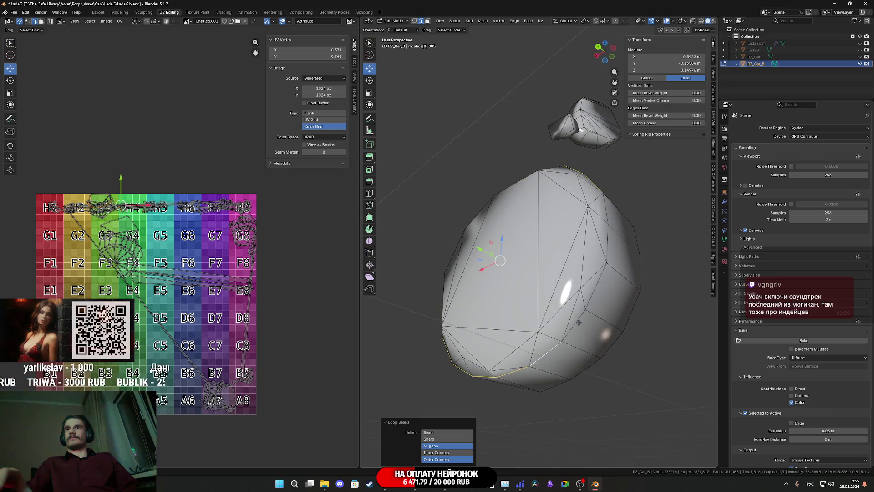
pyautogui.moveTo(579, 322); pyautogui.dragTo(545, 337, button='middle')
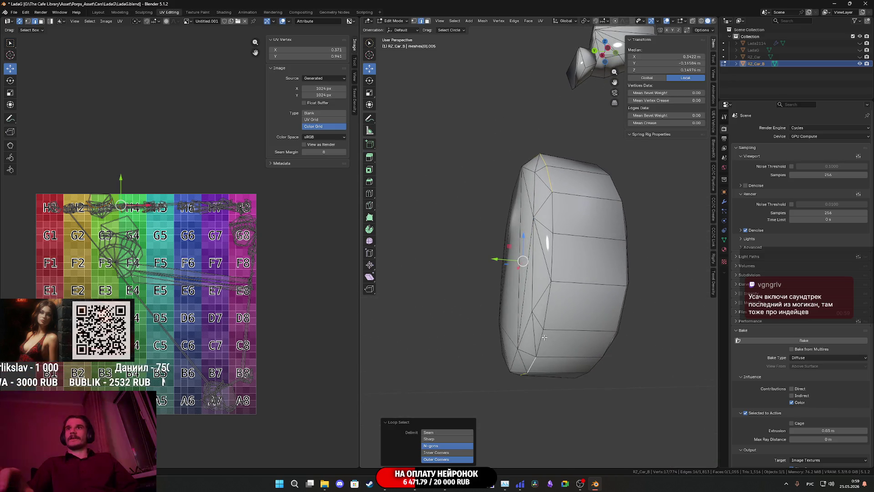
pyautogui.moveTo(555, 251); pyautogui.dragTo(555, 260, button='middle')
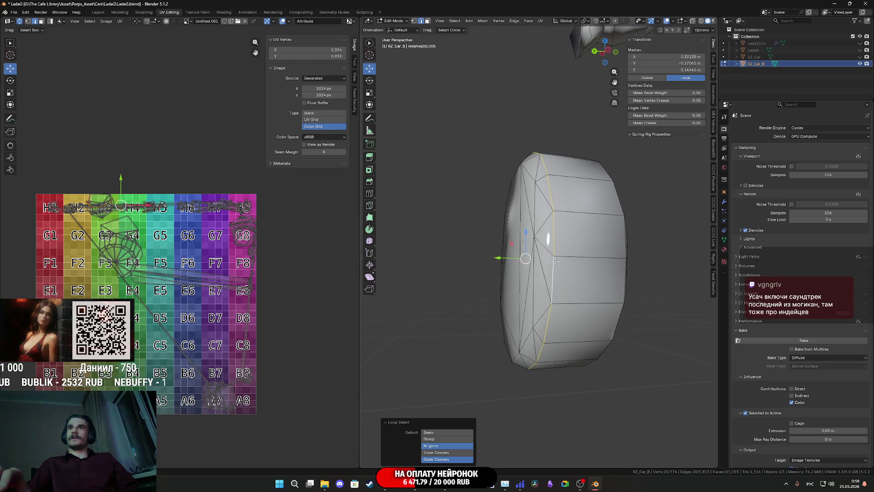
pyautogui.hotkey('ctrl', 'e')
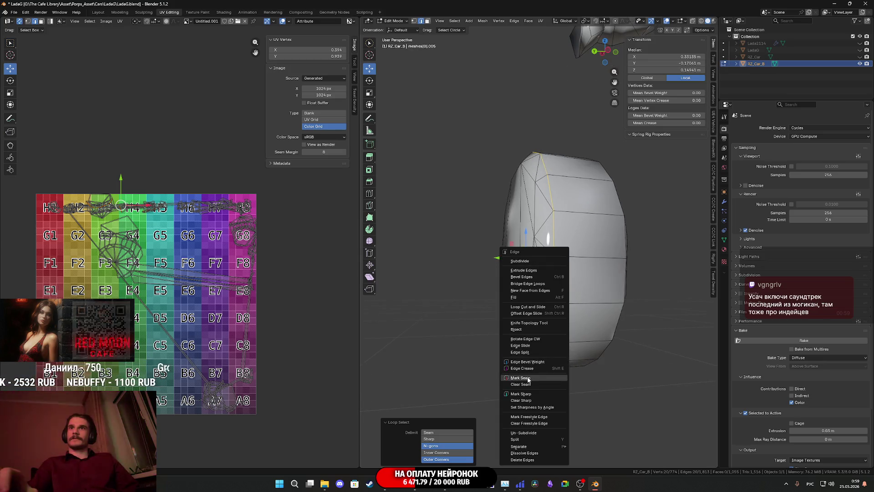
pyautogui.click(527, 378)
# Step: Select a closed loop around the wheel and mark it as a seam
pyautogui.moveTo(581, 300); pyautogui.dragTo(530, 320, button='middle')
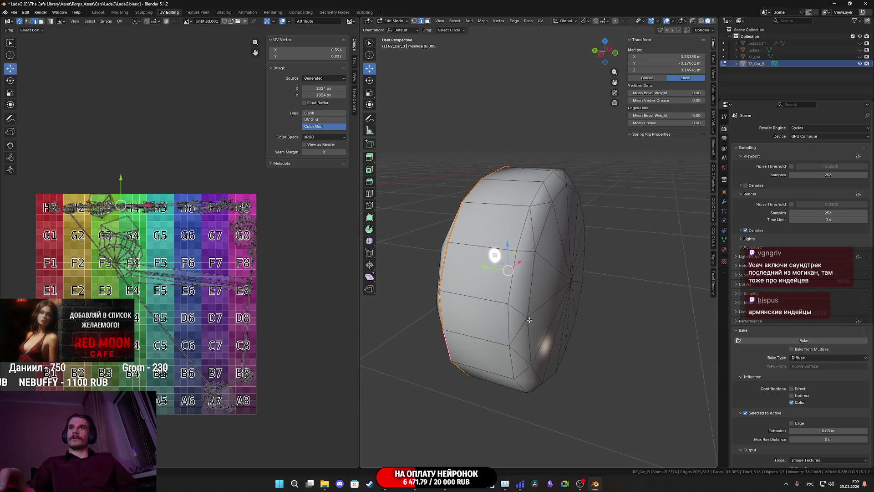
pyautogui.keyDown('alt'); pyautogui.click(509, 323); pyautogui.keyUp('alt')
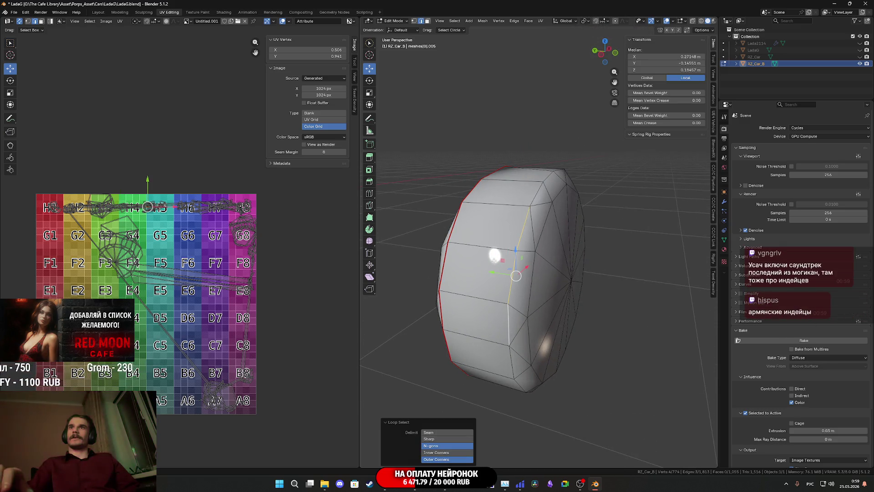
pyautogui.moveTo(494, 260)
pyautogui.mouseDown(button='middle')
pyautogui.moveTo(546, 249)
pyautogui.moveTo(611, 283)
pyautogui.moveTo(612, 313)
pyautogui.moveTo(591, 337)
pyautogui.moveTo(567, 345)
pyautogui.mouseUp(button='middle')
pyautogui.keyDown('alt'); pyautogui.click(513, 229); pyautogui.keyUp('alt')
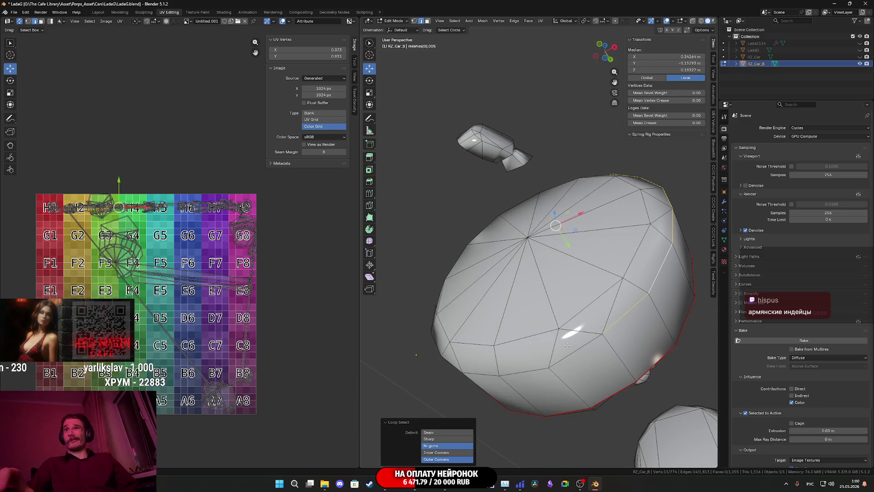
pyautogui.keyDown('alt'); pyautogui.click(532, 369); pyautogui.keyUp('alt')
pyautogui.moveTo(532, 370)
pyautogui.mouseDown(button='middle')
pyautogui.moveTo(511, 390)
pyautogui.moveTo(556, 361)
pyautogui.moveTo(579, 320)
pyautogui.mouseUp(button='middle')
pyautogui.hotkey('ctrl', 'e')
pyautogui.click(477, 385)
# Step: Select neighbouring edge loops on the rounded wheel and mark them as a seam
pyautogui.scroll(-5, 501, 382)
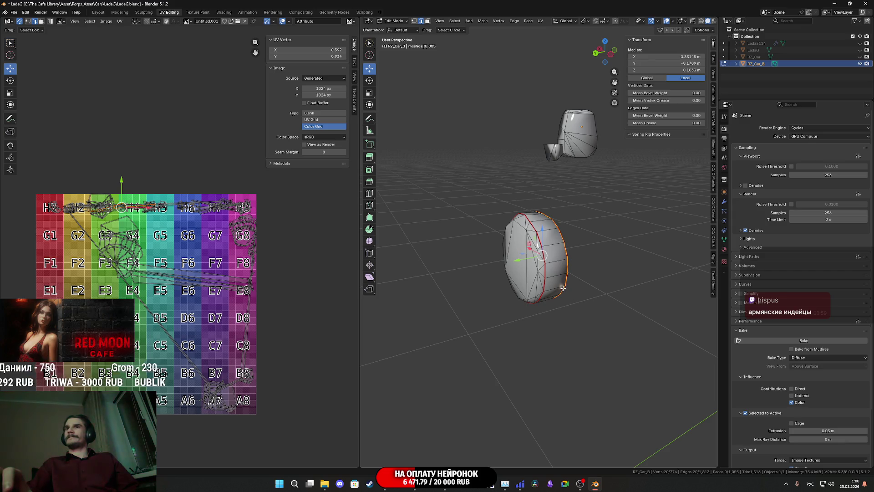
pyautogui.moveTo(563, 288); pyautogui.dragTo(537, 270, button='middle')
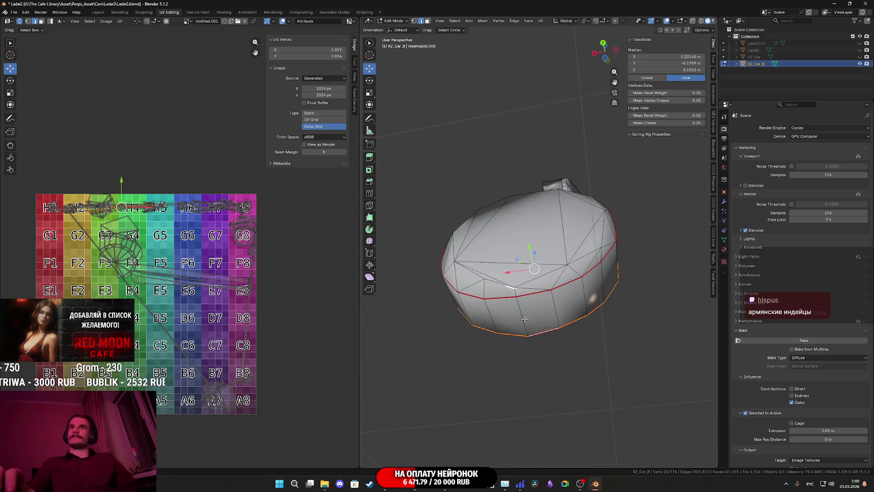
pyautogui.rightClick(524, 319)
pyautogui.click(523, 314)
pyautogui.moveTo(522, 314)
pyautogui.mouseDown(button='middle')
pyautogui.moveTo(537, 285)
pyautogui.moveTo(487, 342)
pyautogui.moveTo(632, 314)
pyautogui.moveTo(590, 324)
pyautogui.mouseUp(button='middle')
pyautogui.scroll(3, 487, 343)
pyautogui.scroll(3, 633, 314)
pyautogui.keyDown('alt'); pyautogui.click(590, 325); pyautogui.keyUp('alt')
pyautogui.keyDown('alt'); pyautogui.click(586, 271); pyautogui.keyUp('alt')
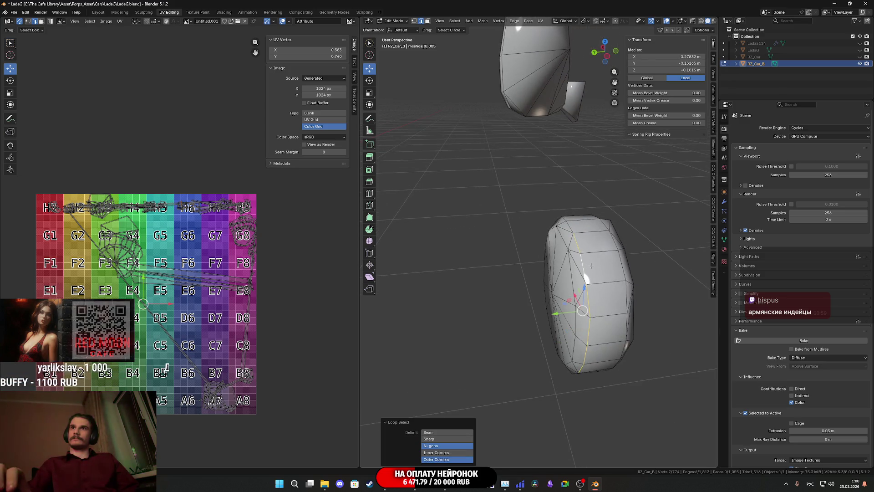
pyautogui.moveTo(586, 271)
pyautogui.mouseDown(button='middle')
pyautogui.moveTo(661, 231)
pyautogui.moveTo(608, 214)
pyautogui.mouseUp(button='middle')
pyautogui.moveTo(584, 246); pyautogui.dragTo(601, 302, button='middle')
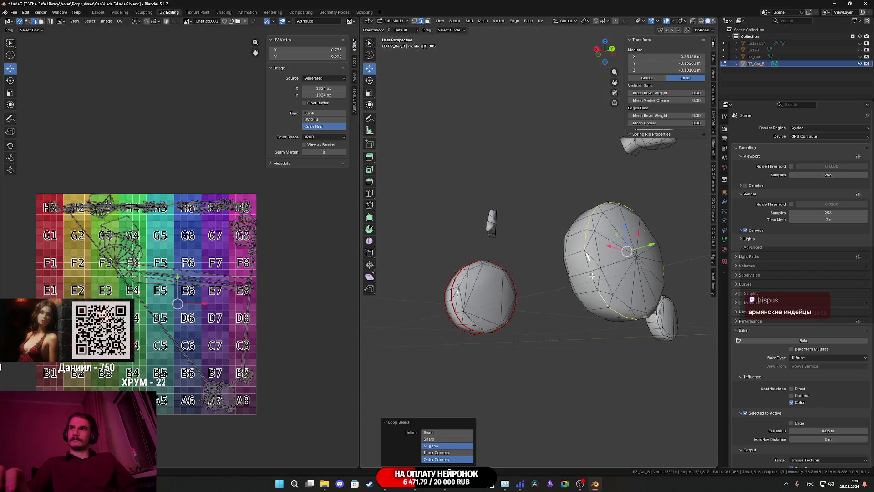
pyautogui.moveTo(640, 325); pyautogui.dragTo(564, 306, button='middle')
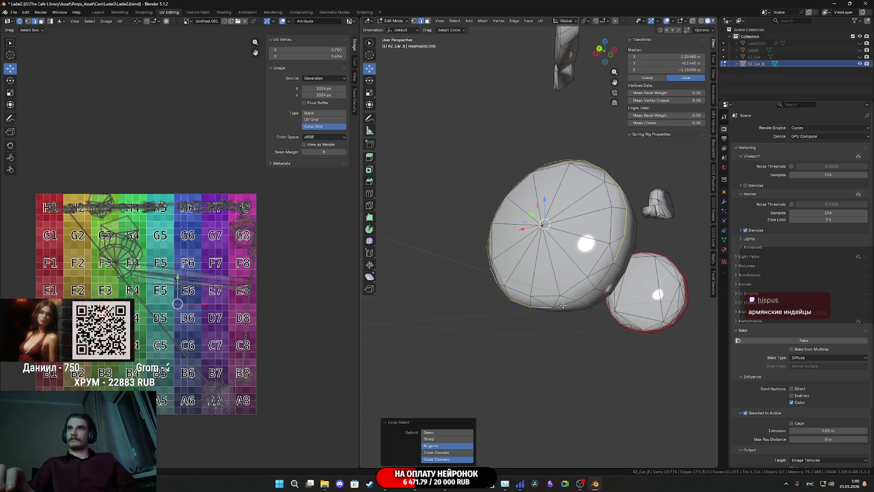
pyautogui.rightClick(585, 296)
pyautogui.click(587, 294)
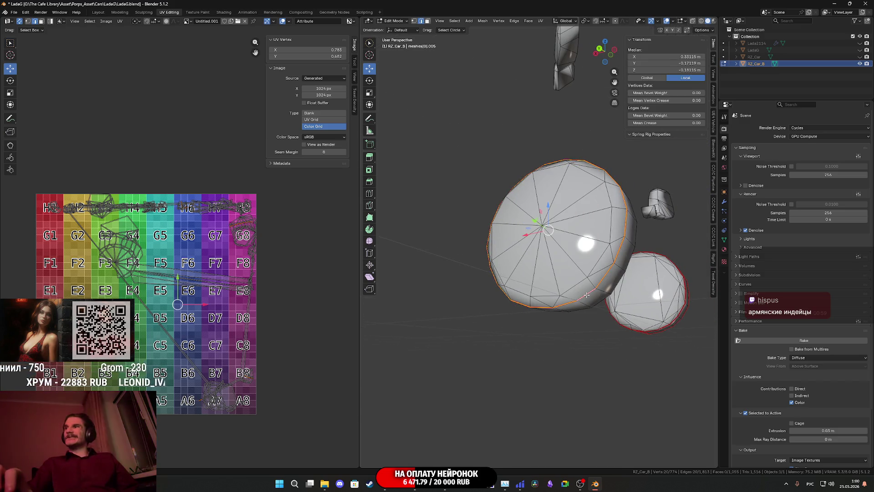
# Step: Select further edge loops on another side of the wheel and open the edge context menu
pyautogui.moveTo(587, 295)
pyautogui.mouseDown(button='middle')
pyautogui.moveTo(490, 287)
pyautogui.moveTo(473, 268)
pyautogui.mouseUp(button='middle')
pyautogui.keyDown('alt'); pyautogui.click(473, 268); pyautogui.keyUp('alt')
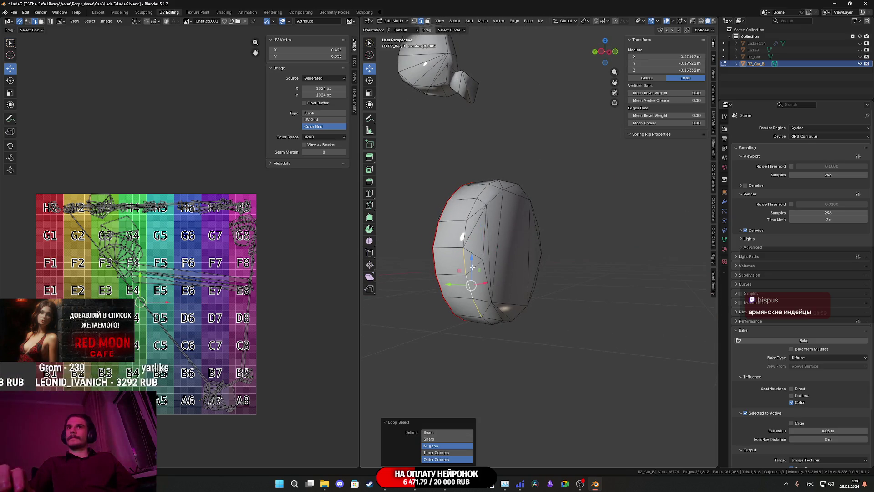
pyautogui.keyDown('alt'); pyautogui.click(463, 226); pyautogui.keyUp('alt')
pyautogui.moveTo(463, 226); pyautogui.dragTo(486, 221, button='middle')
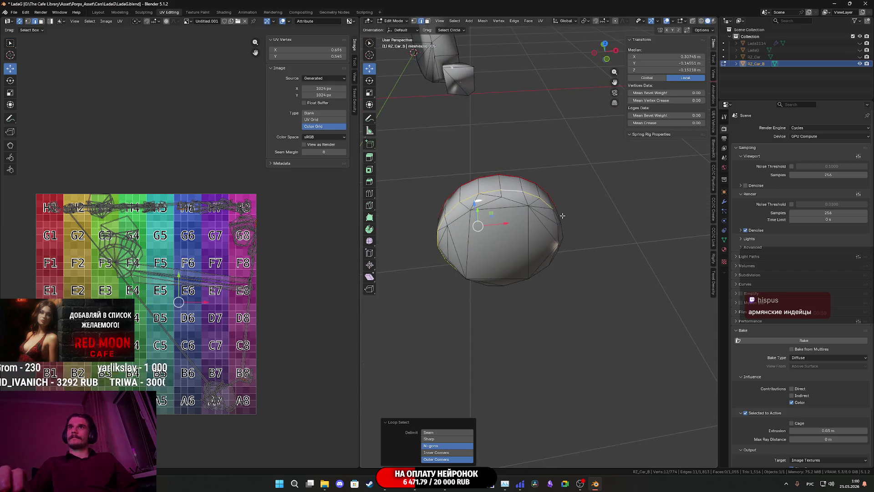
pyautogui.moveTo(563, 216)
pyautogui.mouseDown(button='middle')
pyautogui.moveTo(582, 250)
pyautogui.moveTo(589, 228)
pyautogui.mouseUp(button='middle')
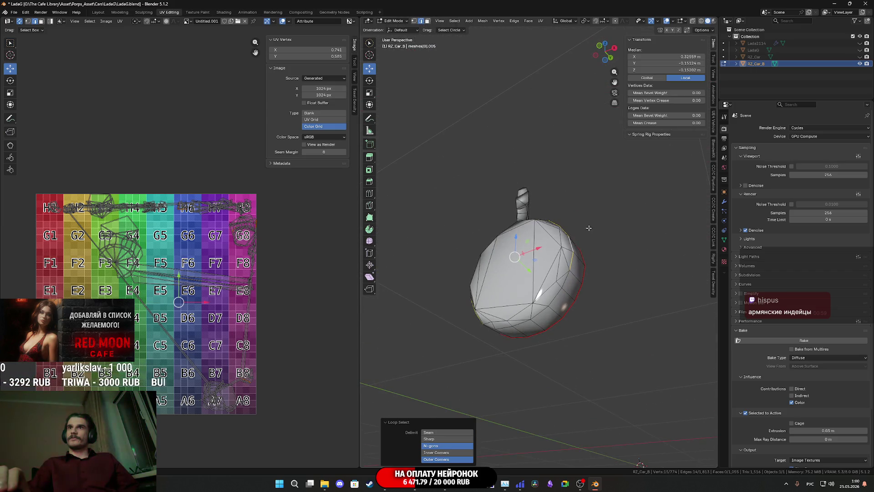
pyautogui.moveTo(555, 296)
pyautogui.mouseDown(button='middle')
pyautogui.moveTo(501, 318)
pyautogui.moveTo(504, 300)
pyautogui.moveTo(563, 247)
pyautogui.moveTo(588, 195)
pyautogui.mouseUp(button='middle')
pyautogui.keyDown('alt'); pyautogui.keyDown('shift'); pyautogui.click(500, 318); pyautogui.keyUp('shift'); pyautogui.keyUp('alt')
pyautogui.rightClick(562, 247)
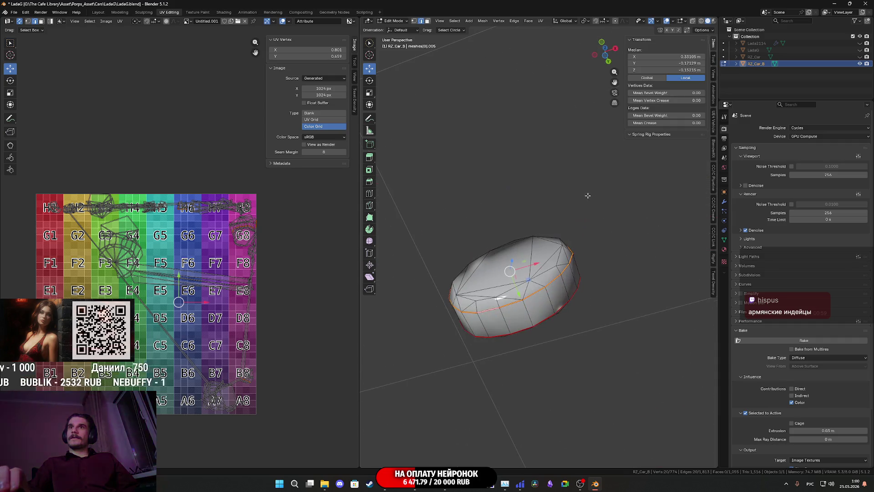
pyautogui.rightClick(505, 319)
pyautogui.click(504, 319)
pyautogui.moveTo(504, 319)
pyautogui.mouseDown(button='middle')
pyautogui.moveTo(610, 381)
pyautogui.moveTo(613, 342)
pyautogui.mouseUp(button='middle')
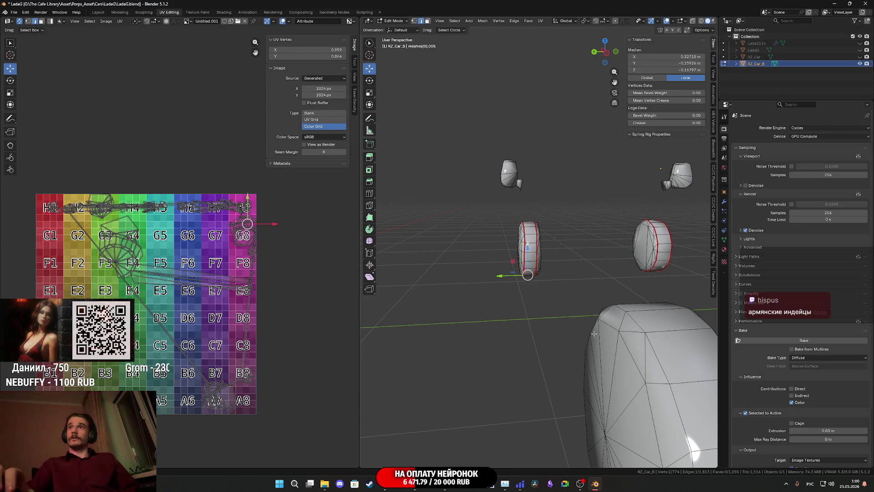
pyautogui.moveTo(578, 314)
pyautogui.mouseDown(button='middle')
pyautogui.moveTo(614, 312)
pyautogui.moveTo(598, 318)
pyautogui.moveTo(625, 264)
pyautogui.moveTo(545, 296)
pyautogui.moveTo(539, 266)
pyautogui.moveTo(558, 241)
pyautogui.moveTo(560, 269)
pyautogui.moveTo(483, 309)
pyautogui.moveTo(484, 320)
pyautogui.mouseUp(button='middle')
# Step: Mark two edge loops on the next wheel as seams
pyautogui.keyDown('alt'); pyautogui.click(620, 311); pyautogui.keyUp('alt')
pyautogui.scroll(2, 598, 318)
pyautogui.scroll(-4, 618, 301)
pyautogui.scroll(5, 545, 296)
pyautogui.keyDown('alt'); pyautogui.keyDown('shift'); pyautogui.click(529, 277); pyautogui.keyUp('shift'); pyautogui.keyUp('alt')
pyautogui.hotkey('ctrl', 'e')
pyautogui.click(482, 305)
# Step: Select three more loops on the wheel and mark them as seams
pyautogui.scroll(3, 537, 320)
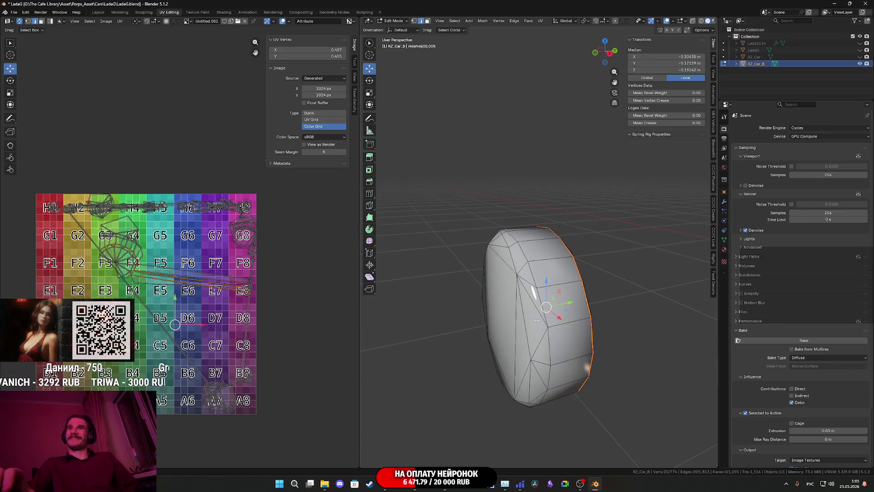
pyautogui.keyDown('alt'); pyautogui.click(542, 297); pyautogui.keyUp('alt')
pyautogui.moveTo(542, 296); pyautogui.dragTo(561, 296, button='middle')
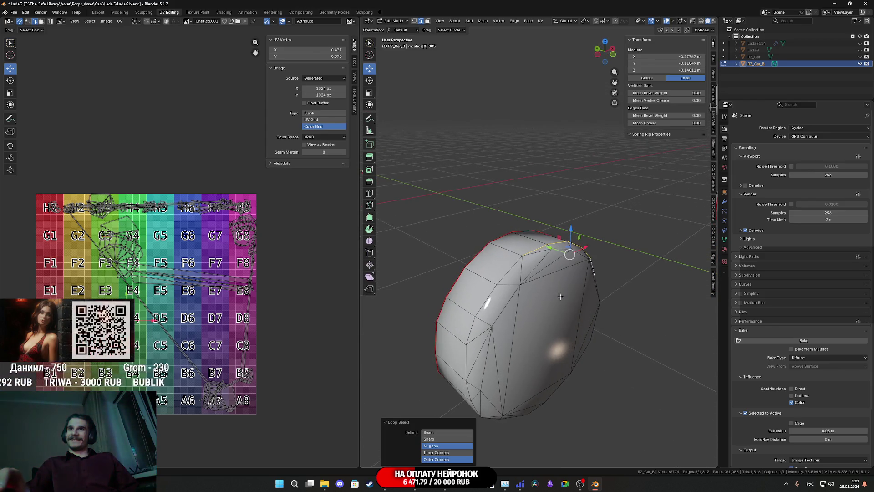
pyautogui.keyDown('alt'); pyautogui.keyDown('shift'); pyautogui.click(482, 296); pyautogui.keyUp('shift'); pyautogui.keyUp('alt')
pyautogui.moveTo(483, 296); pyautogui.dragTo(502, 325, button='middle')
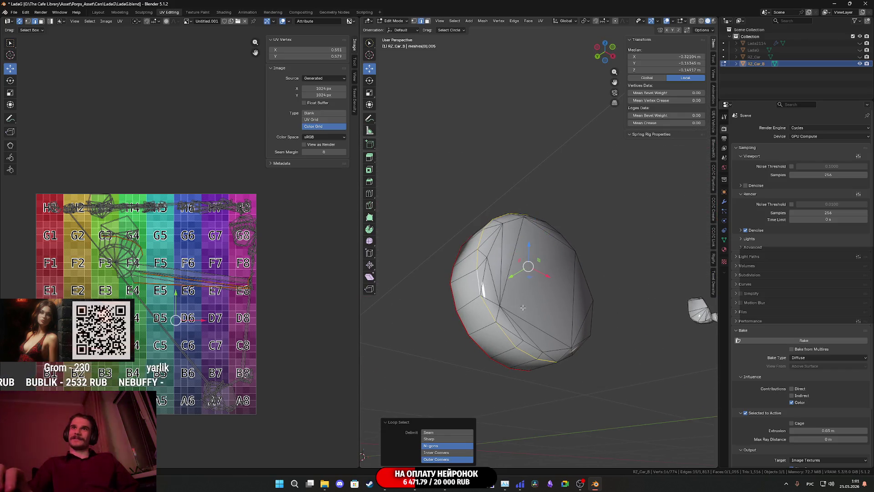
pyautogui.moveTo(523, 308)
pyautogui.mouseDown(button='middle')
pyautogui.moveTo(563, 334)
pyautogui.moveTo(556, 317)
pyautogui.mouseUp(button='middle')
pyautogui.keyDown('alt'); pyautogui.keyDown('shift'); pyautogui.click(563, 334); pyautogui.keyUp('shift'); pyautogui.keyUp('alt')
pyautogui.rightClick(556, 313)
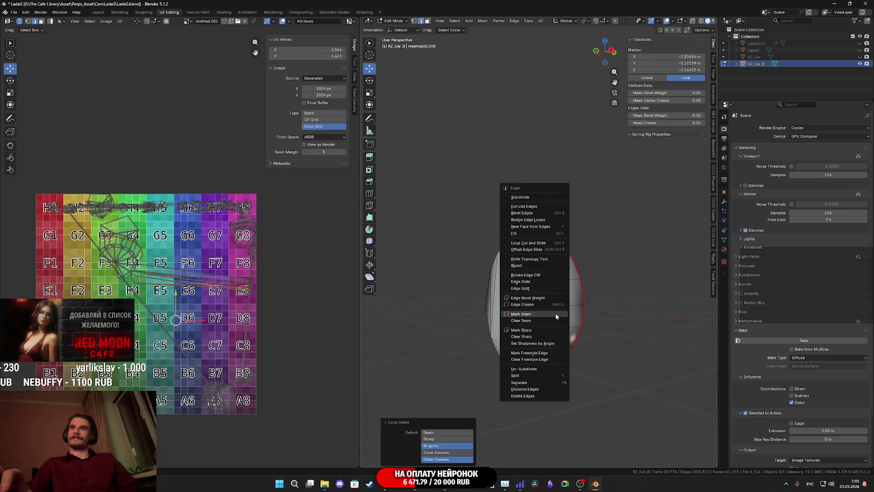
pyautogui.click(555, 313)
# Step: Frame the selection and mark the remaining selected loops on that wheel as seams
pyautogui.press('KP_Decimal')
pyautogui.scroll(-10, 551, 312)
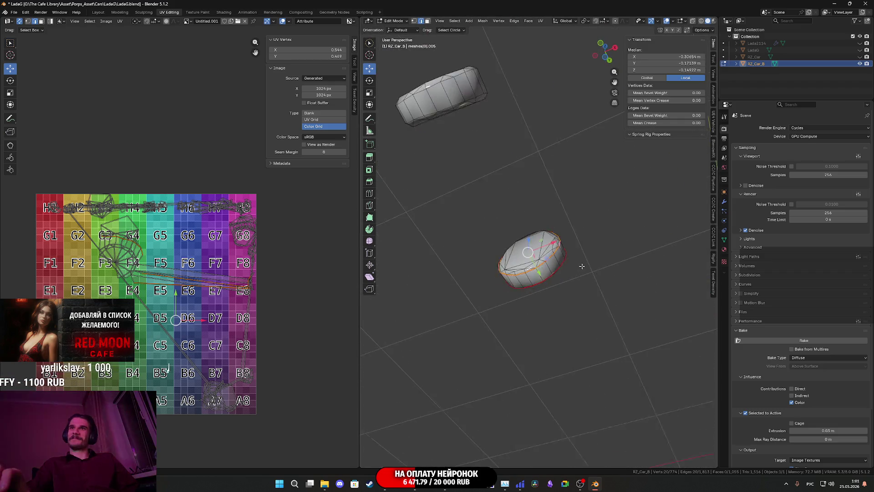
pyautogui.scroll(4, 551, 314)
pyautogui.moveTo(550, 314); pyautogui.dragTo(550, 319, button='middle')
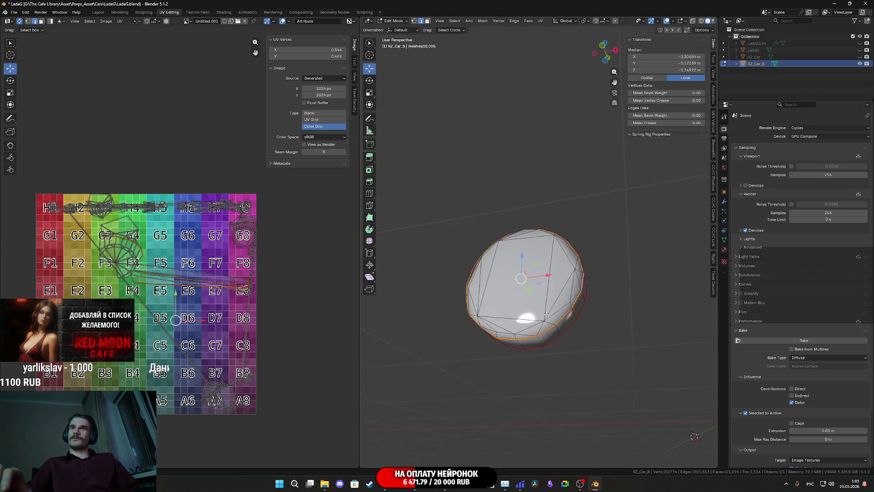
pyautogui.rightClick(519, 339)
pyautogui.click(520, 337)
# Step: Mark the rim edge loops of another wheel as seams
pyautogui.scroll(-5, 521, 337)
pyautogui.moveTo(521, 337)
pyautogui.mouseDown(button='middle')
pyautogui.moveTo(481, 367)
pyautogui.moveTo(553, 342)
pyautogui.mouseUp(button='middle')
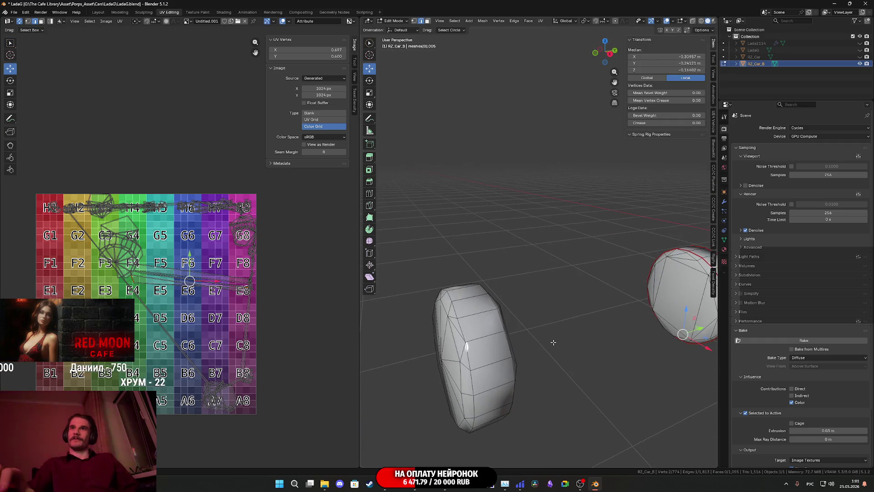
pyautogui.keyDown('alt'); pyautogui.click(472, 359); pyautogui.keyUp('alt')
pyautogui.moveTo(472, 360)
pyautogui.mouseDown(button='middle')
pyautogui.moveTo(555, 337)
pyautogui.moveTo(553, 296)
pyautogui.moveTo(564, 295)
pyautogui.moveTo(565, 324)
pyautogui.moveTo(551, 310)
pyautogui.mouseUp(button='middle')
pyautogui.keyDown('alt'); pyautogui.keyDown('shift'); pyautogui.click(557, 349); pyautogui.keyUp('shift'); pyautogui.keyUp('alt')
pyautogui.scroll(-3, 557, 350)
pyautogui.keyDown('alt'); pyautogui.keyDown('shift'); pyautogui.click(565, 323); pyautogui.keyUp('shift'); pyautogui.keyUp('alt')
pyautogui.rightClick(550, 310)
pyautogui.click(550, 310)
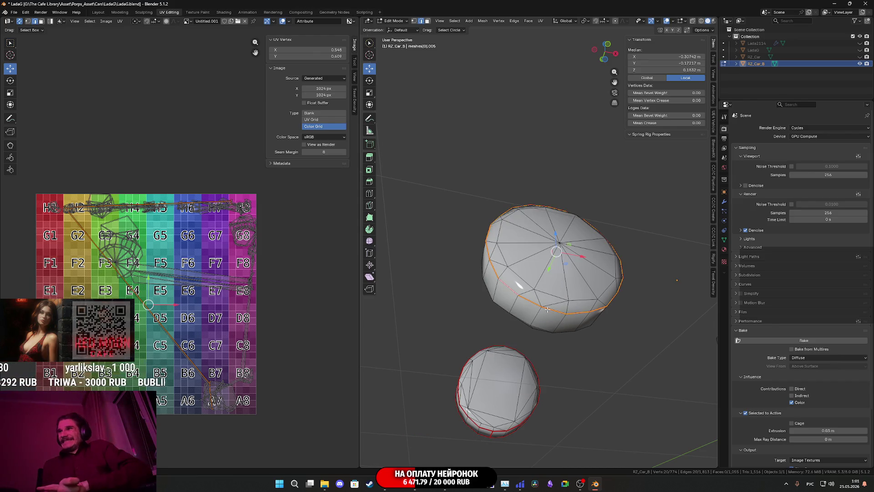
# Step: Select the small rim and side loops around the last wheel and mark them as seams
pyautogui.moveTo(545, 297)
pyautogui.mouseDown(button='middle')
pyautogui.moveTo(511, 283)
pyautogui.moveTo(477, 307)
pyautogui.mouseUp(button='middle')
pyautogui.keyDown('alt'); pyautogui.click(484, 296); pyautogui.keyUp('alt')
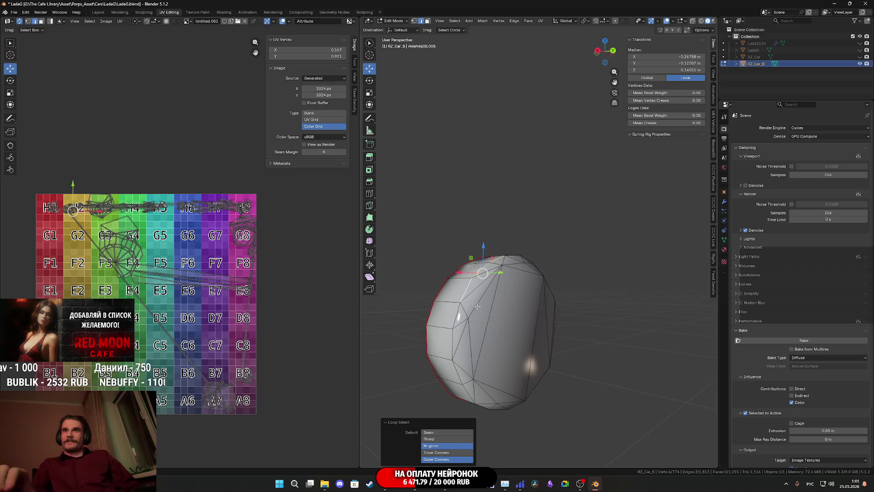
pyautogui.keyDown('alt'); pyautogui.keyDown('shift'); pyautogui.click(451, 335); pyautogui.keyUp('shift'); pyautogui.keyUp('alt')
pyautogui.moveTo(451, 336); pyautogui.dragTo(443, 351, button='middle')
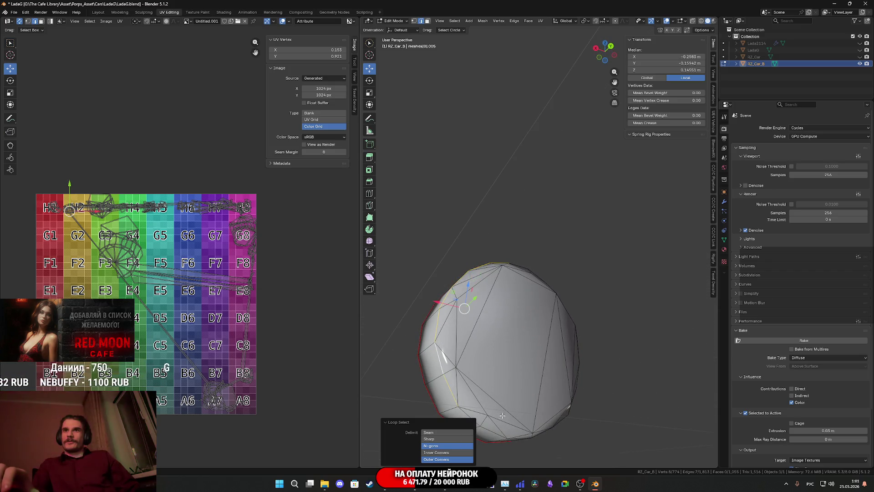
pyautogui.keyDown('alt'); pyautogui.keyDown('shift'); pyautogui.click(550, 433); pyautogui.keyUp('shift'); pyautogui.keyUp('alt')
pyautogui.moveTo(551, 434); pyautogui.dragTo(601, 429, button='middle')
pyautogui.keyDown('alt'); pyautogui.keyDown('shift'); pyautogui.click(601, 429); pyautogui.keyUp('shift'); pyautogui.keyUp('alt')
pyautogui.moveTo(651, 382); pyautogui.dragTo(634, 386, button='middle')
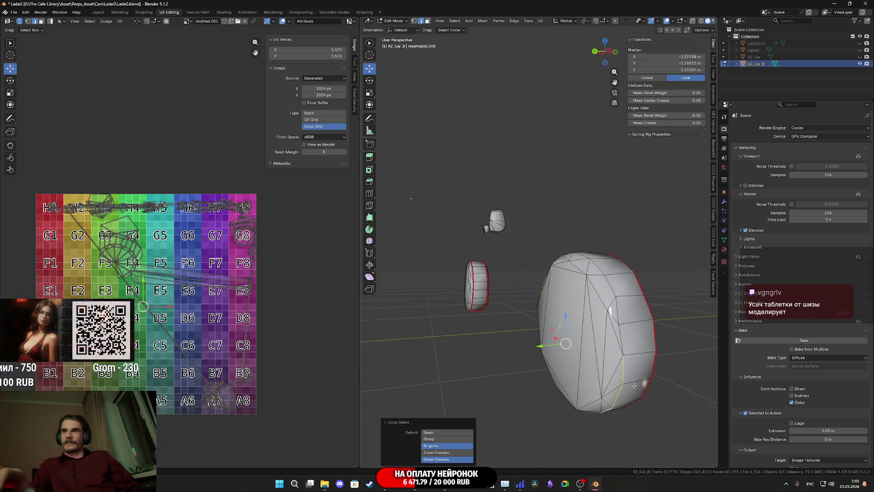
pyautogui.keyDown('alt'); pyautogui.keyDown('shift'); pyautogui.click(625, 335); pyautogui.keyUp('shift'); pyautogui.keyUp('alt')
pyautogui.moveTo(625, 334); pyautogui.dragTo(632, 319, button='middle')
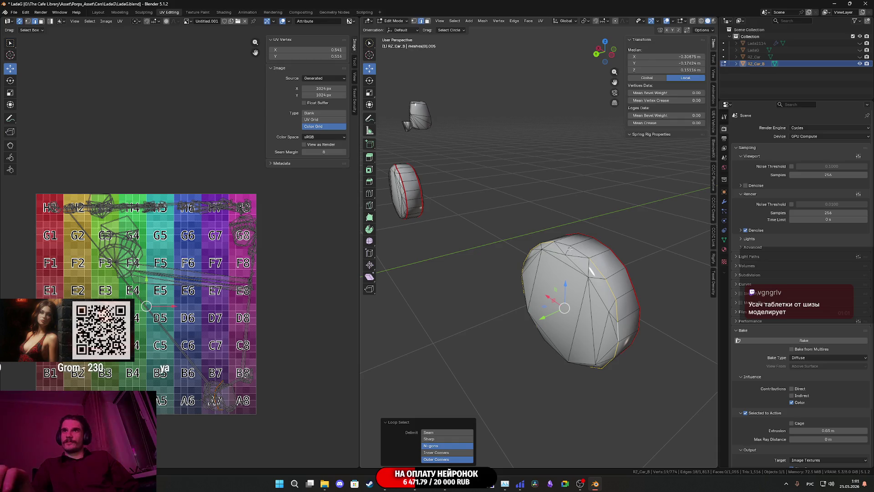
pyautogui.rightClick(585, 251)
pyautogui.click(593, 263)
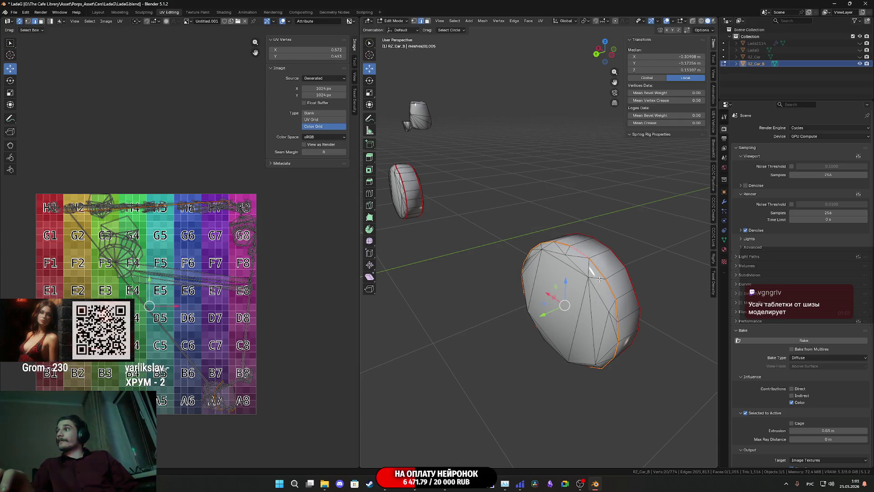
# Step: Mark one more single wheel edge as a seam
pyautogui.moveTo(575, 305)
pyautogui.mouseDown(button='middle')
pyautogui.moveTo(627, 244)
pyautogui.moveTo(639, 209)
pyautogui.mouseUp(button='middle')
pyautogui.click(549, 350)
pyautogui.scroll(-4, 549, 349)
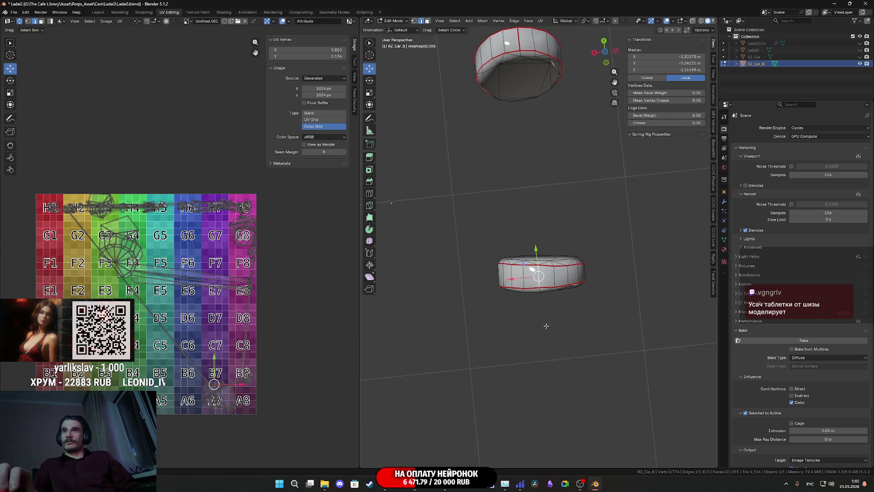
pyautogui.moveTo(549, 349)
pyautogui.mouseDown(button='middle')
pyautogui.moveTo(576, 359)
pyautogui.moveTo(542, 321)
pyautogui.moveTo(640, 274)
pyautogui.moveTo(592, 304)
pyautogui.moveTo(483, 93)
pyautogui.mouseUp(button='middle')
pyautogui.rightClick(543, 320)
pyautogui.click(540, 321)
# Step: Clear the selection and select the wheels as linked pieces bounded by their seams
pyautogui.click(610, 238)
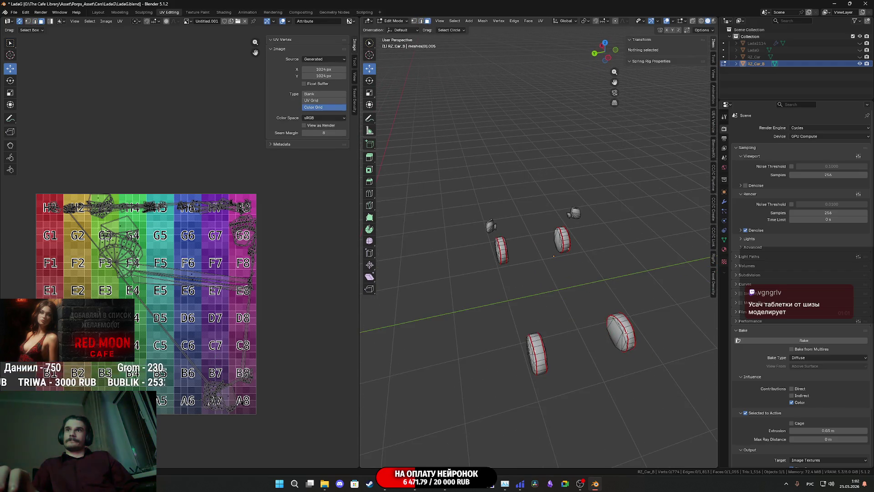
pyautogui.click(622, 332)
pyautogui.hotkey('ctrl', 'l')
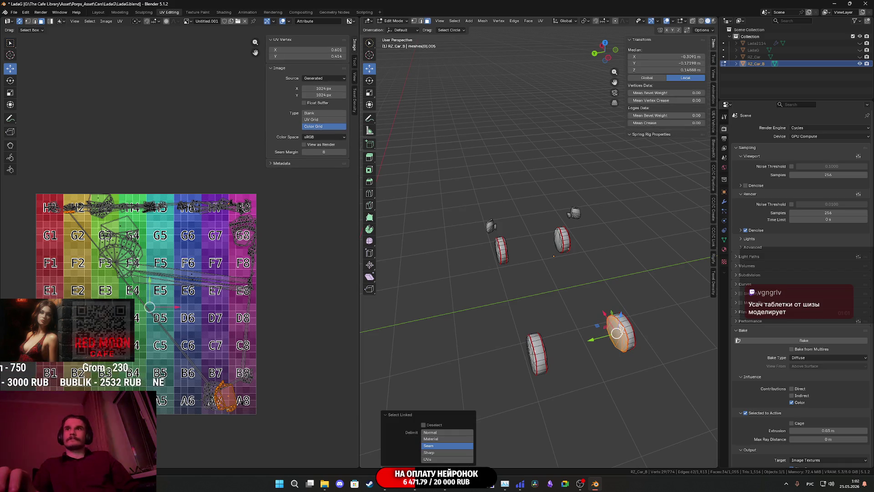
pyautogui.moveTo(622, 331)
pyautogui.mouseDown(button='middle')
pyautogui.moveTo(520, 329)
pyautogui.moveTo(599, 308)
pyautogui.mouseUp(button='middle')
pyautogui.press('l')
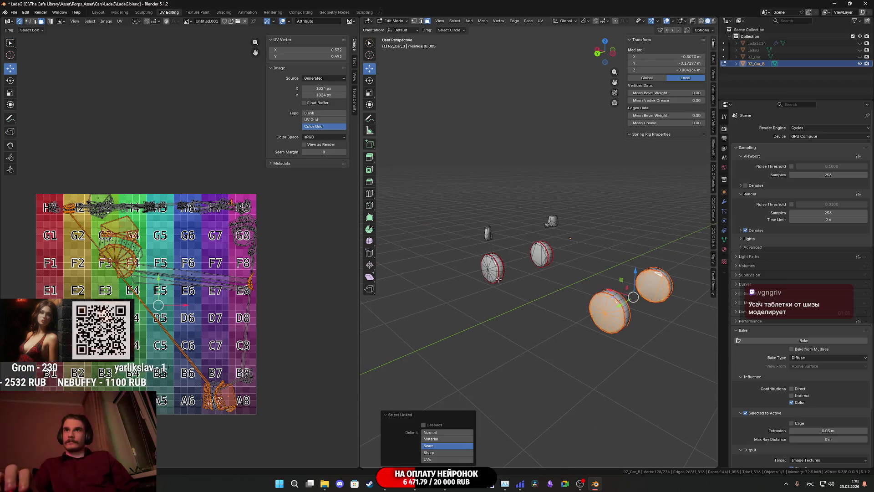
# Step: Switch to front orthographic view and open the UV projection menu
pyautogui.moveTo(540, 250); pyautogui.dragTo(559, 268, button='middle')
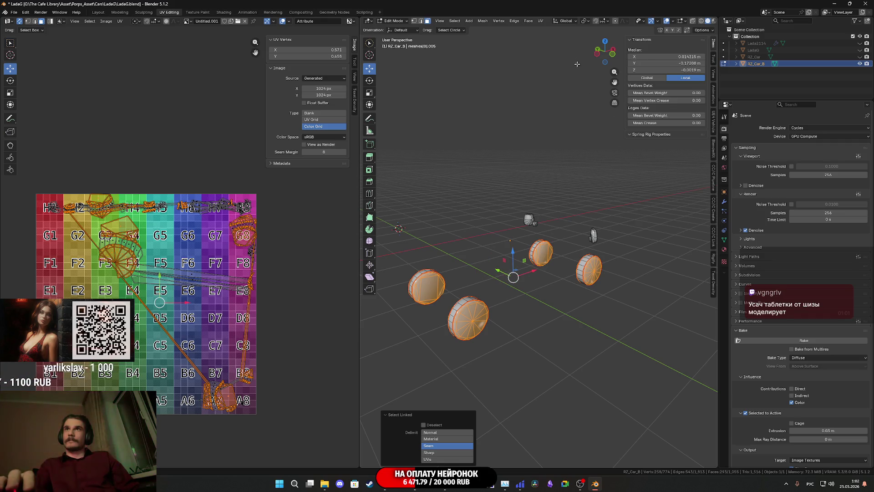
pyautogui.click(610, 58)
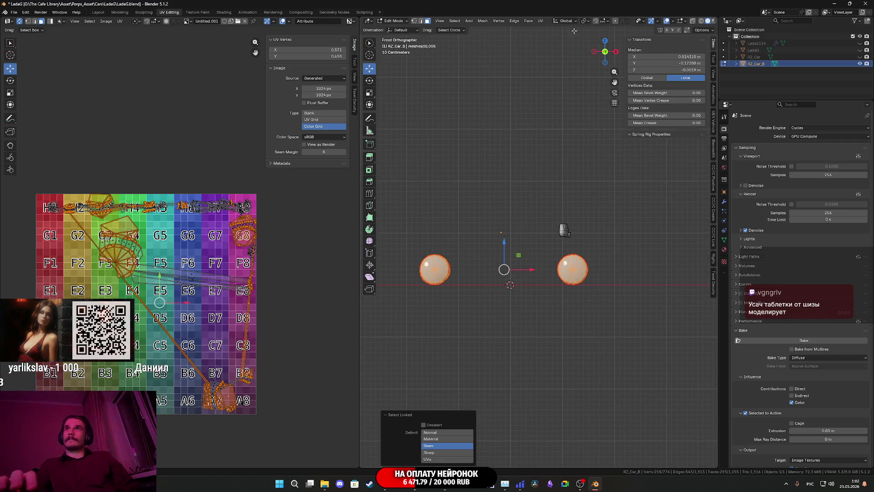
pyautogui.click(541, 21)
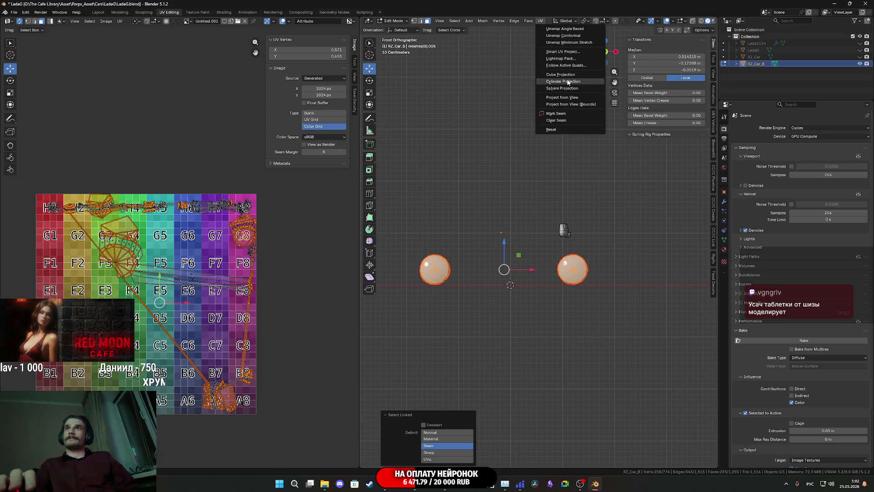
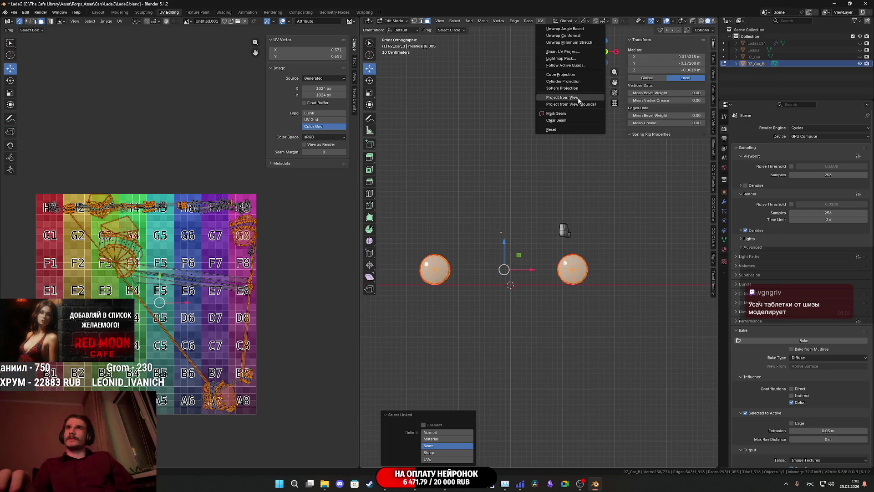
# Step: Project the wheel UVs from the front view and move the island aside
pyautogui.click(579, 97)
pyautogui.press('g')
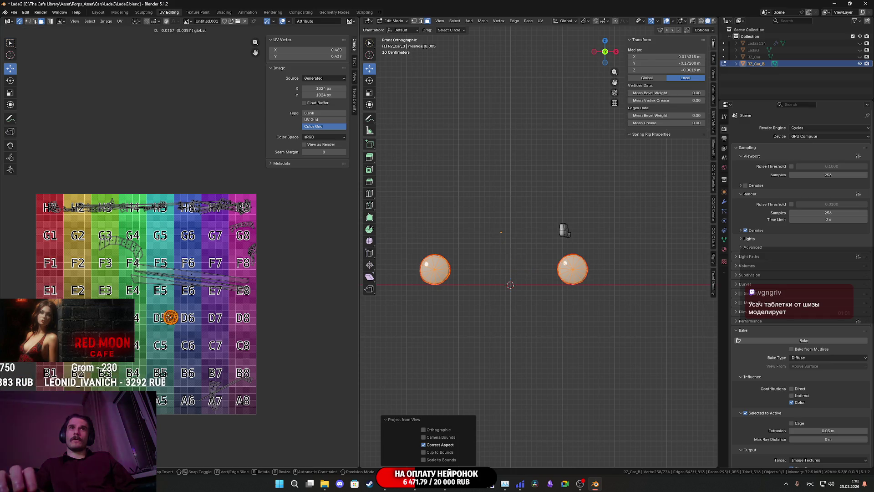
pyautogui.click(326, 325)
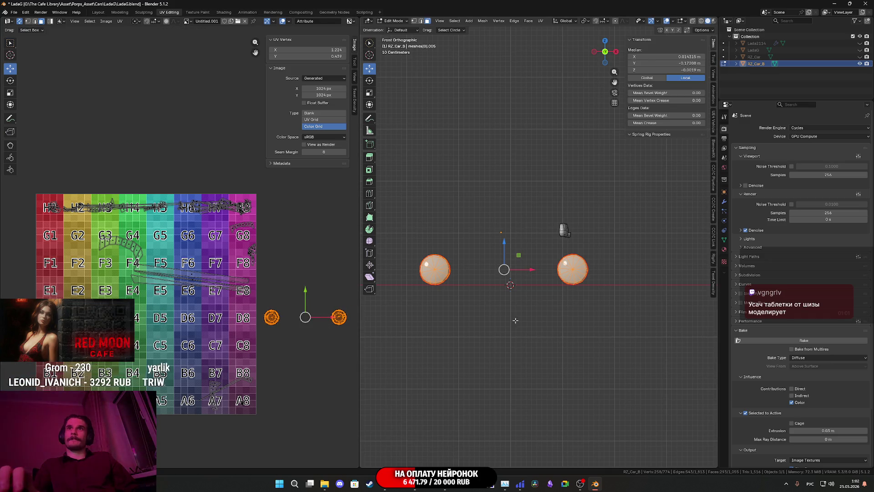
# Step: Select both wheels, unwrap them Angle Based, and move the tread islands beside the grid
pyautogui.moveTo(597, 277)
pyautogui.mouseDown(button='middle')
pyautogui.moveTo(592, 287)
pyautogui.moveTo(601, 280)
pyautogui.mouseUp(button='middle')
pyautogui.click(602, 269)
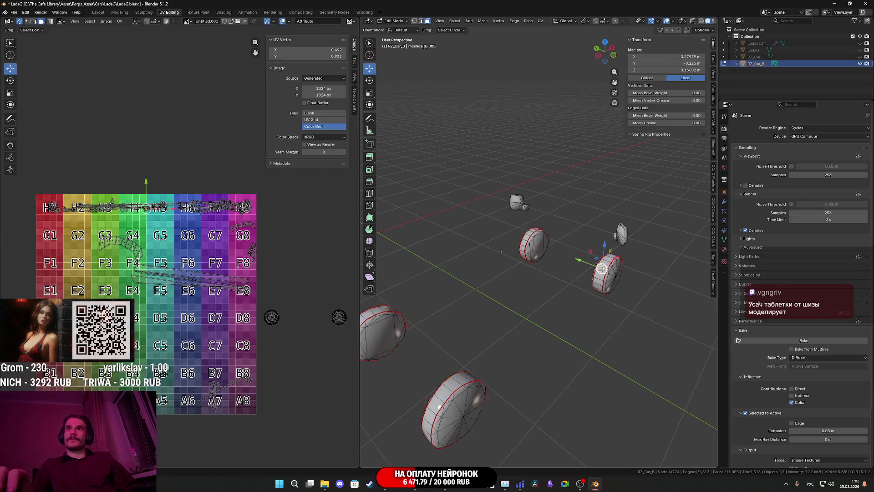
pyautogui.hotkey('ctrl', 'l')
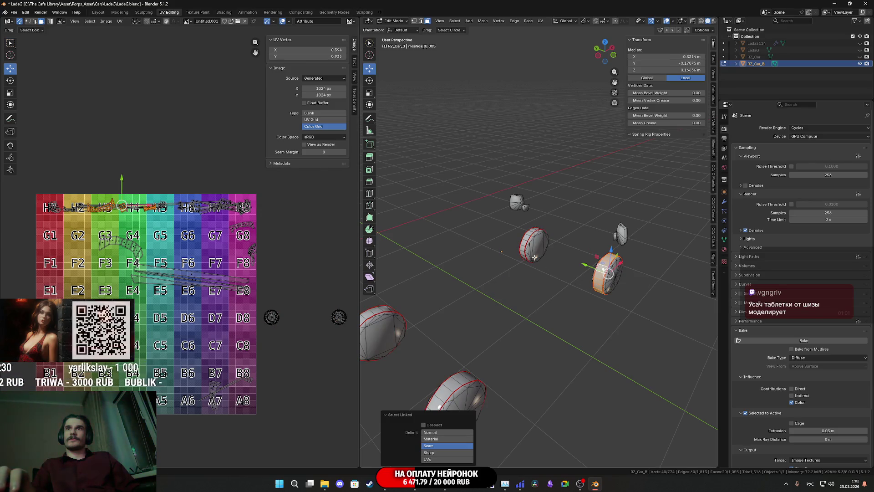
pyautogui.press('l')
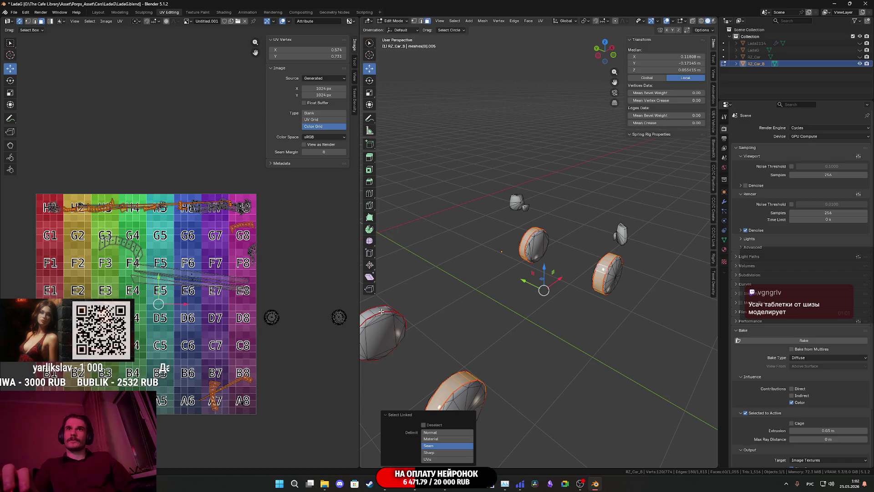
pyautogui.click(540, 21)
pyautogui.click(559, 30)
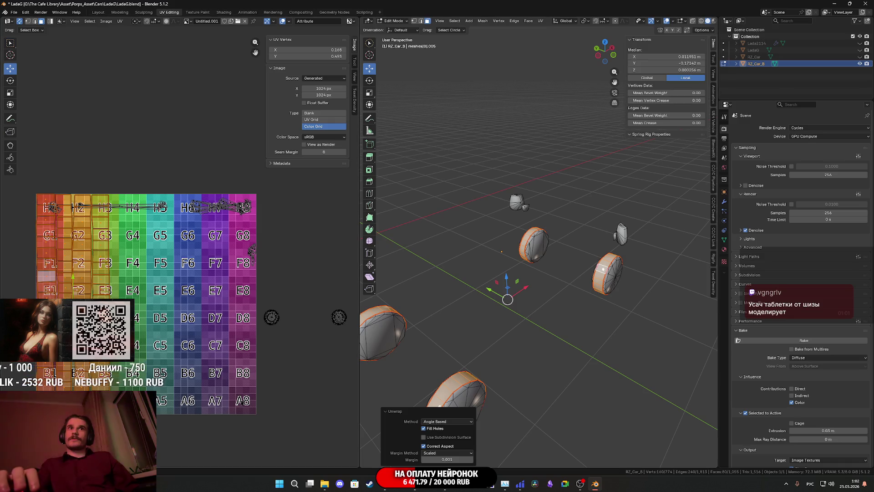
pyautogui.press('g')
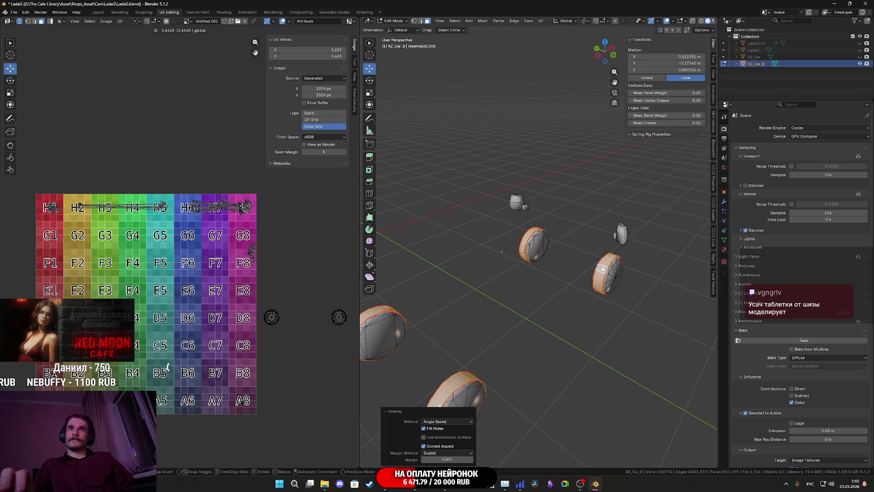
pyautogui.click(339, 318)
pyautogui.moveTo(339, 318); pyautogui.dragTo(186, 309, button='middle')
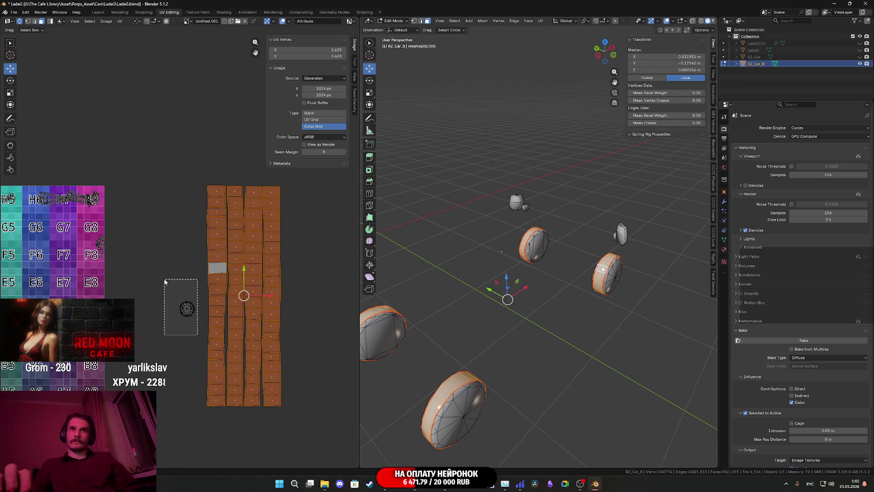
# Step: Stack the round wheel UV island on top of the other round island
pyautogui.click(186, 309)
pyautogui.scroll(4, 186, 309)
pyautogui.press('g')
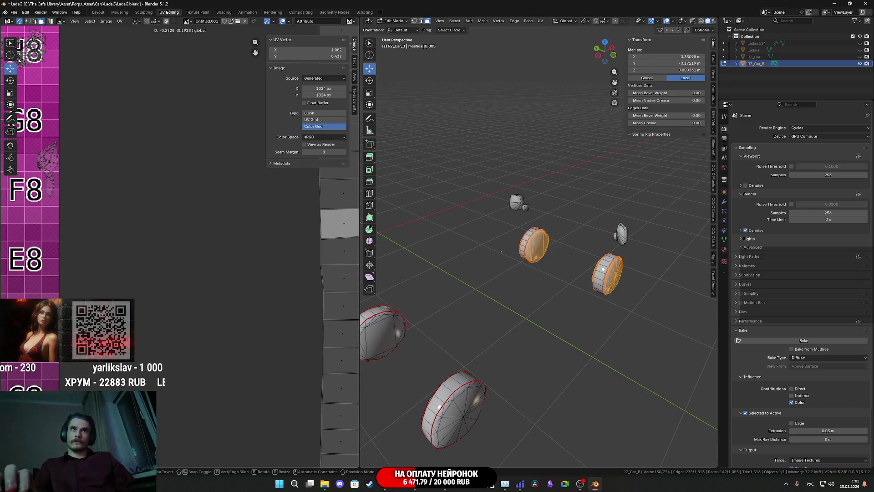
pyautogui.click(127, 328)
pyautogui.moveTo(128, 328); pyautogui.dragTo(226, 270, button='middle')
pyautogui.scroll(5, 226, 269)
pyautogui.scroll(6, 239, 350)
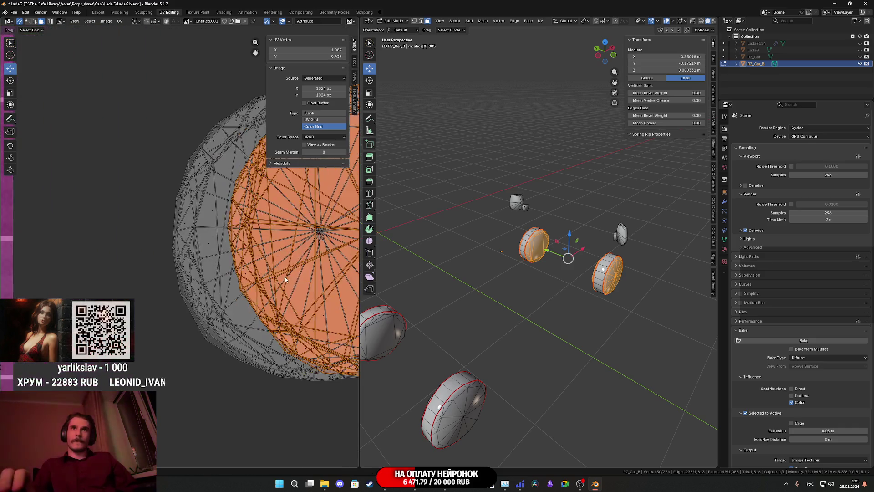
pyautogui.scroll(-2, 192, 299)
pyautogui.press('g')
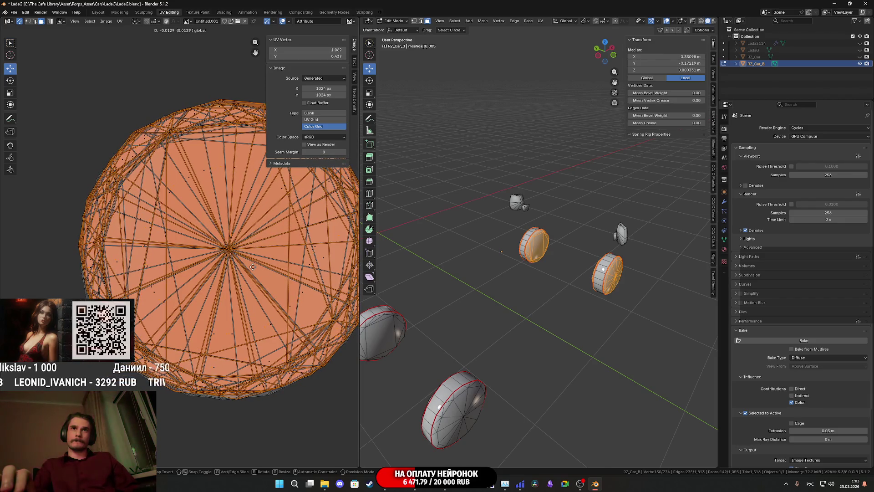
pyautogui.click(253, 267)
pyautogui.moveTo(253, 267); pyautogui.dragTo(166, 303, button='middle')
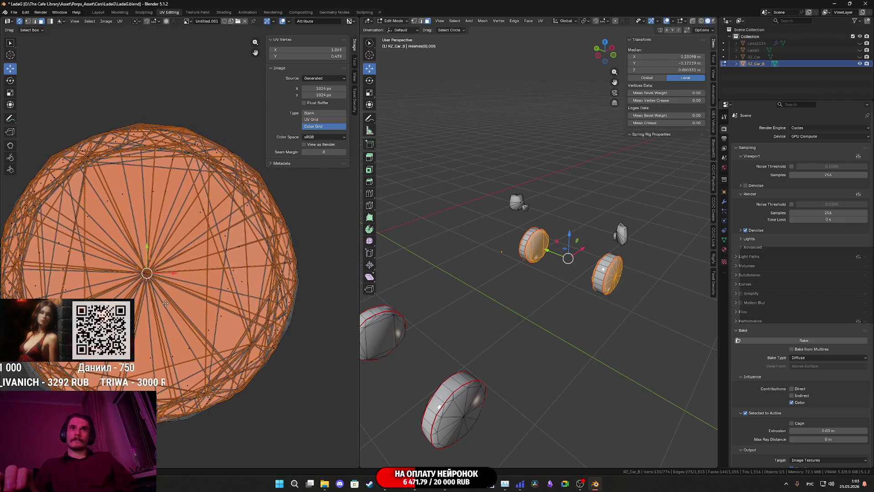
pyautogui.scroll(-7, 210, 316)
# Step: Scale the stacked round island down and move it straight up above the colour grid
pyautogui.press('s')
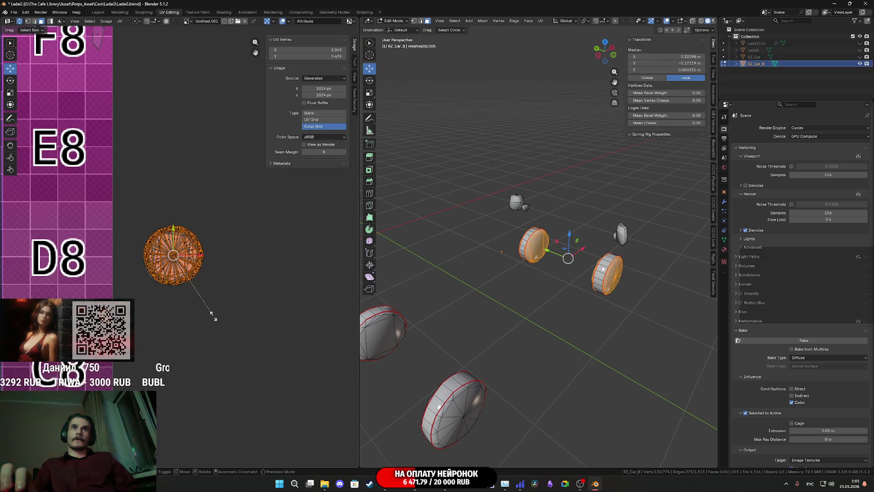
pyautogui.click(212, 312)
pyautogui.scroll(-2, 211, 313)
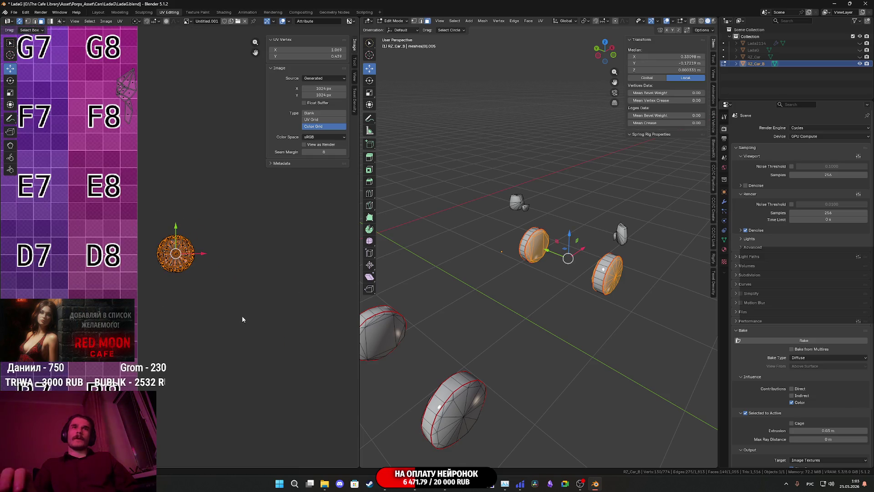
pyautogui.moveTo(242, 317); pyautogui.dragTo(153, 199)
pyautogui.scroll(-4, 211, 259)
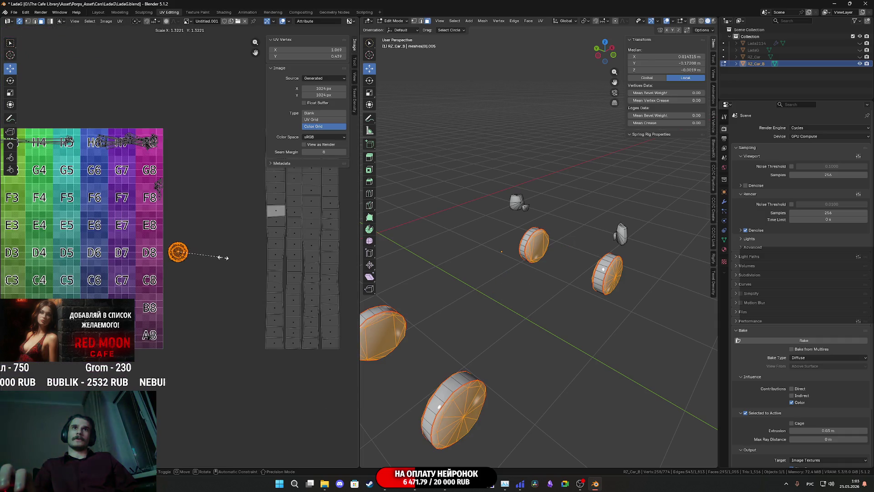
pyautogui.press('g')
pyautogui.press('y')
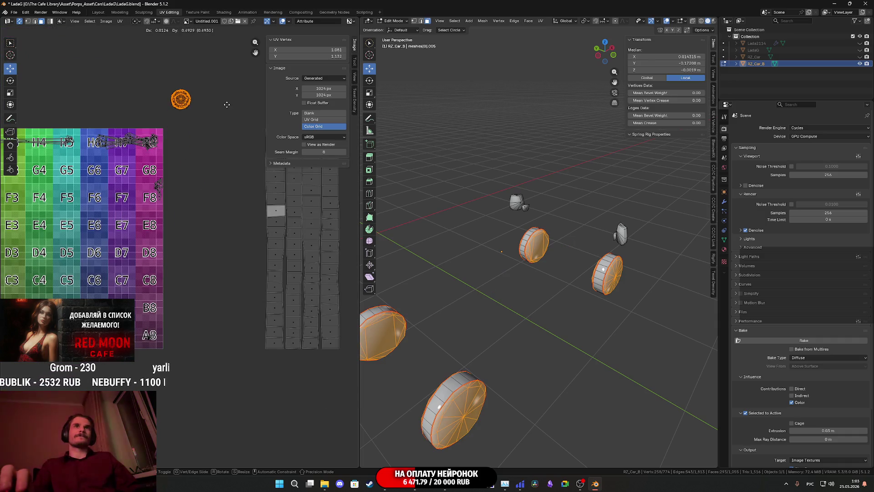
pyautogui.click(243, 159)
pyautogui.moveTo(242, 159); pyautogui.dragTo(299, 196, button='middle')
# Step: Box-select the round island together with the tread strips
pyautogui.moveTo(474, 273); pyautogui.dragTo(496, 274, button='middle')
pyautogui.scroll(-3, 315, 269)
pyautogui.moveTo(323, 338)
pyautogui.mouseDown()
pyautogui.moveTo(201, 159)
pyautogui.moveTo(245, 186)
pyautogui.mouseUp()
pyautogui.moveTo(311, 330)
pyautogui.mouseDown()
pyautogui.moveTo(218, 176)
pyautogui.moveTo(250, 234)
pyautogui.moveTo(246, 206)
pyautogui.mouseUp()
pyautogui.scroll(4, 269, 245)
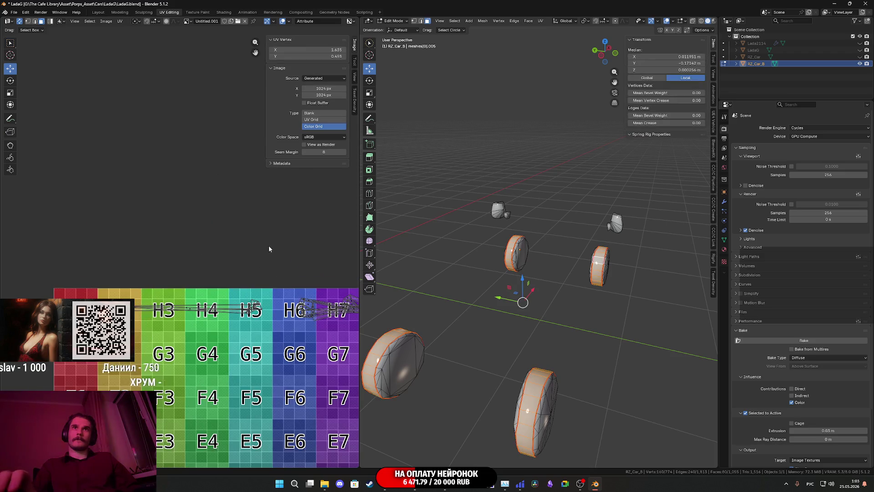
pyautogui.keyDown('shift'); pyautogui.moveTo(226, 280); pyautogui.dragTo(145, 203); pyautogui.keyUp('shift')
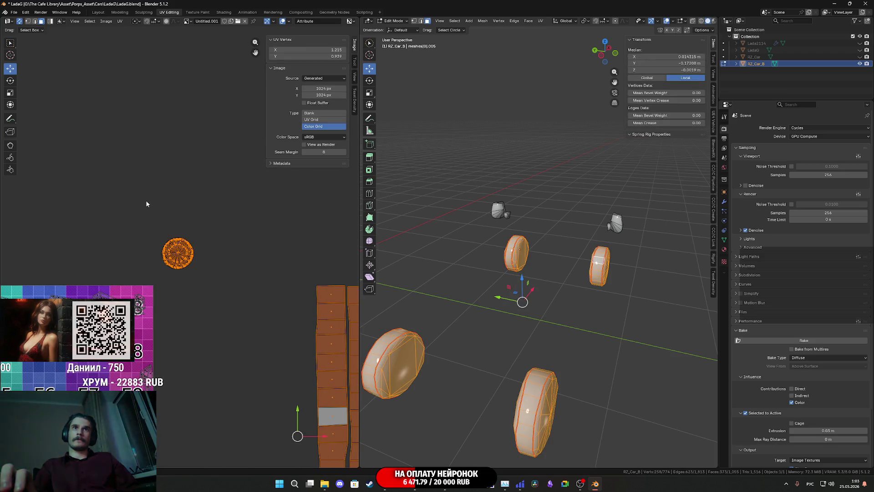
# Step: Hide the wheels and select all of the remaining car part
pyautogui.press('h')
pyautogui.scroll(3, 560, 253)
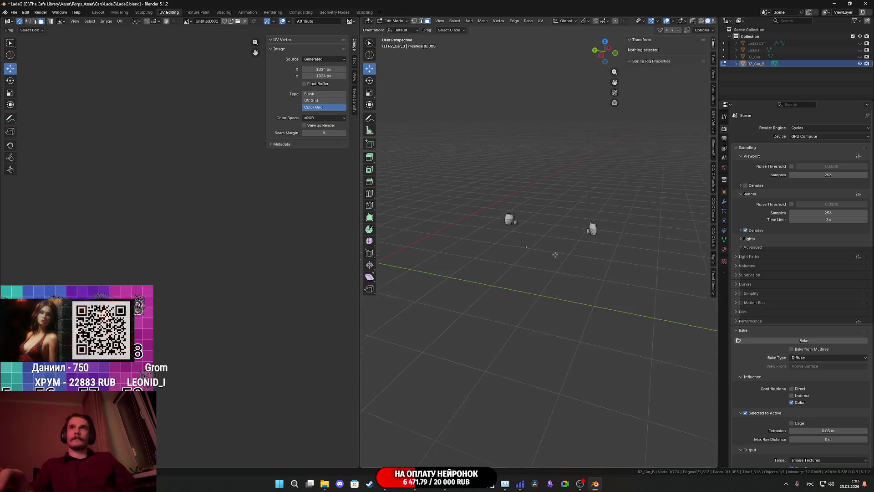
pyautogui.moveTo(560, 253)
pyautogui.mouseDown(button='middle')
pyautogui.moveTo(570, 257)
pyautogui.moveTo(494, 248)
pyautogui.moveTo(435, 48)
pyautogui.mouseUp(button='middle')
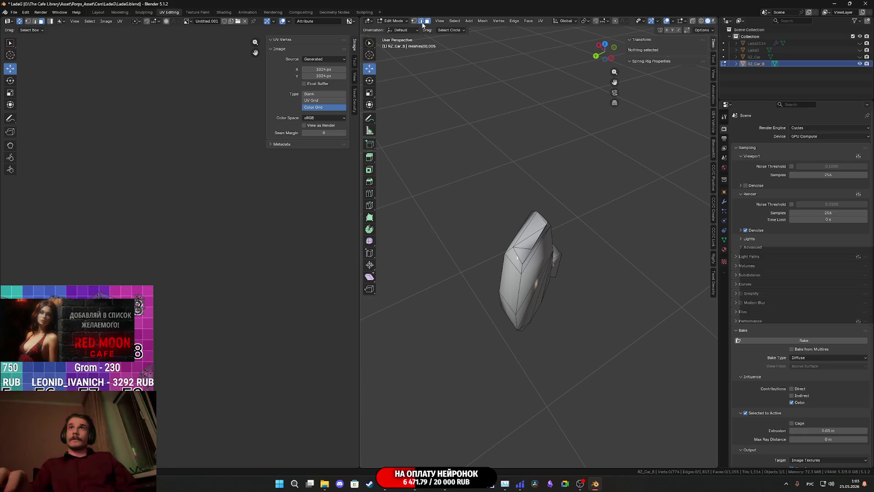
pyautogui.moveTo(100, 319); pyautogui.dragTo(251, 251, button='middle')
pyautogui.press('a')
pyautogui.scroll(-5, 202, 224)
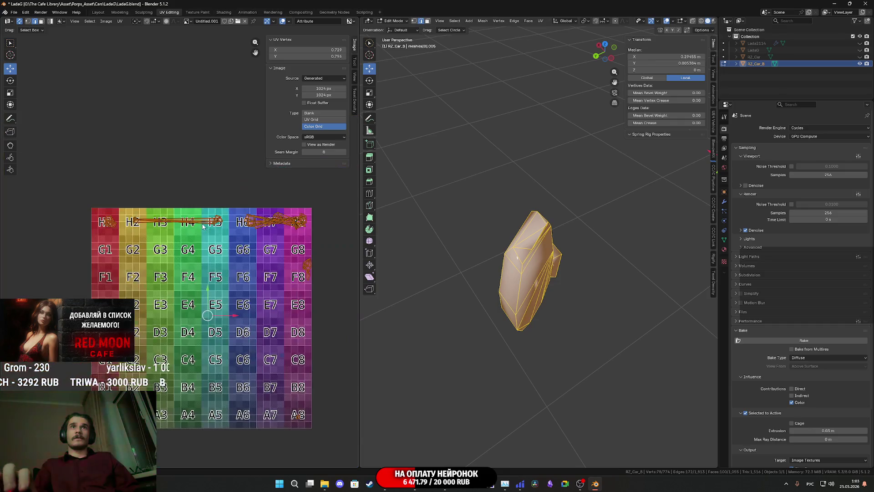
pyautogui.scroll(5, 516, 250)
pyautogui.scroll(-4, 517, 250)
pyautogui.moveTo(516, 250)
pyautogui.mouseDown(button='middle')
pyautogui.moveTo(506, 236)
pyautogui.moveTo(506, 270)
pyautogui.moveTo(506, 260)
pyautogui.moveTo(519, 265)
pyautogui.moveTo(563, 334)
pyautogui.mouseUp(button='middle')
# Step: Select one edge of the car part and slide it slightly along X
pyautogui.click(519, 255)
pyautogui.keyDown('alt'); pyautogui.click(505, 236); pyautogui.keyUp('alt')
pyautogui.scroll(3, 506, 270)
pyautogui.scroll(4, 522, 267)
pyautogui.scroll(-5, 522, 266)
pyautogui.click(477, 353)
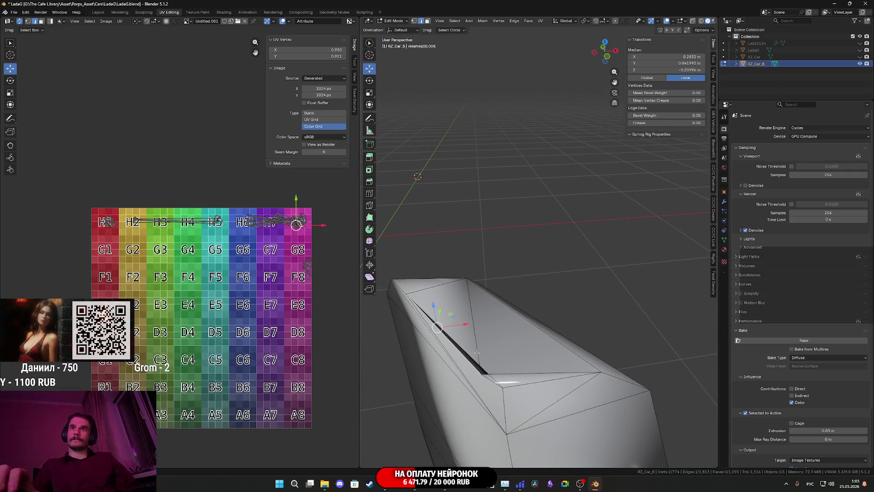
pyautogui.moveTo(465, 325); pyautogui.dragTo(487, 310)
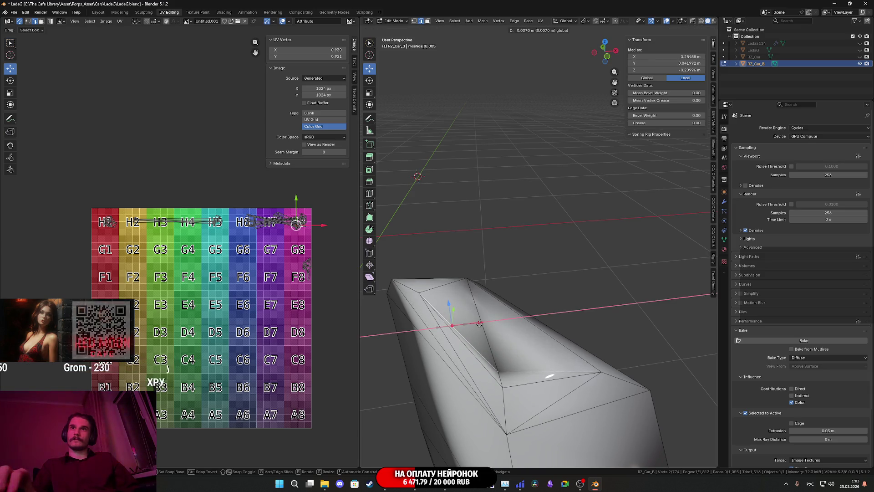
pyautogui.moveTo(480, 325); pyautogui.dragTo(480, 324)
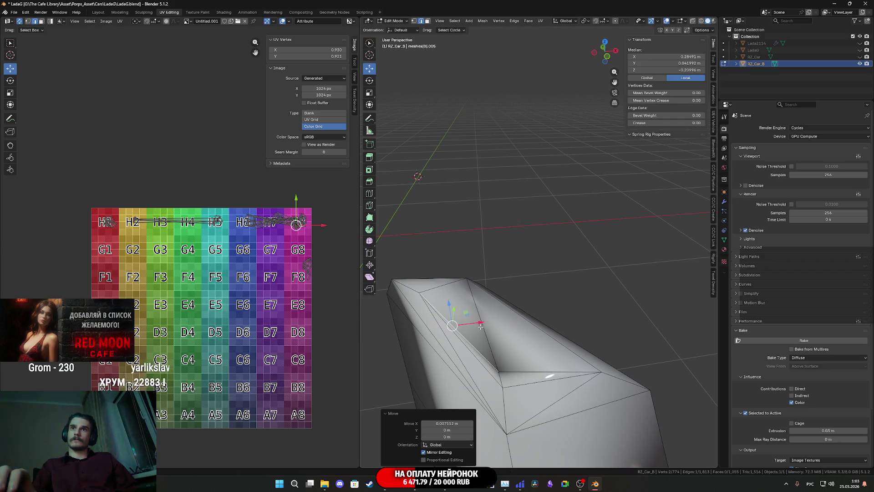
pyautogui.moveTo(480, 324)
pyautogui.mouseDown(button='middle')
pyautogui.moveTo(512, 321)
pyautogui.moveTo(460, 236)
pyautogui.mouseUp(button='middle')
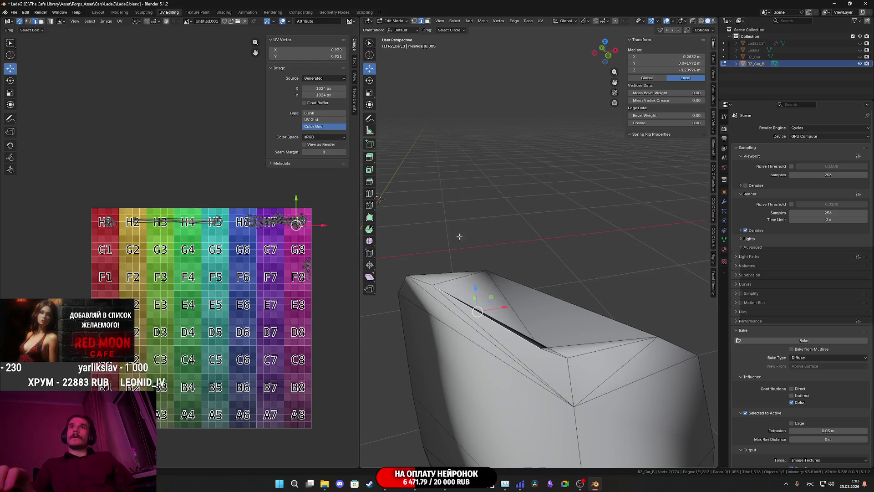
# Step: Merge the two vertices of the short edge At Last
pyautogui.click(414, 23)
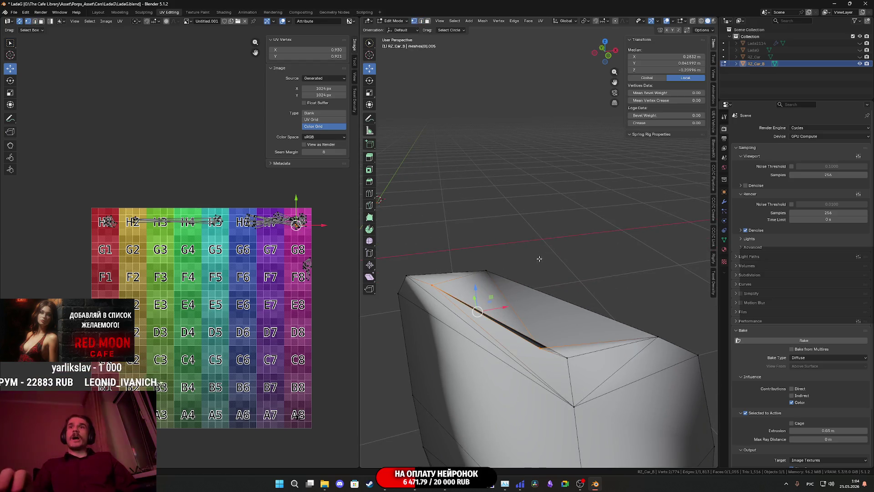
pyautogui.click(568, 357)
pyautogui.press('m')
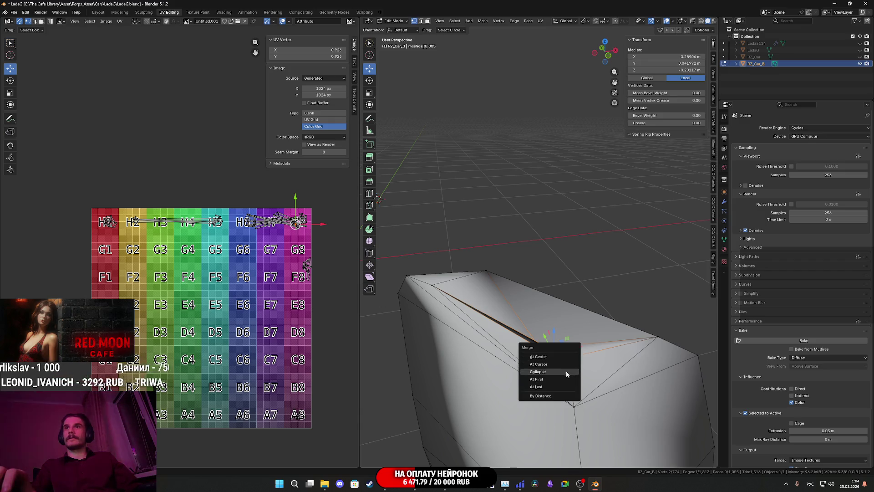
pyautogui.click(555, 389)
pyautogui.moveTo(555, 389)
pyautogui.mouseDown(button='middle')
pyautogui.moveTo(544, 363)
pyautogui.moveTo(518, 388)
pyautogui.moveTo(557, 375)
pyautogui.moveTo(551, 245)
pyautogui.moveTo(645, 157)
pyautogui.mouseUp(button='middle')
# Step: Select edges on the side mirror mesh and mark them as seams
pyautogui.click(423, 21)
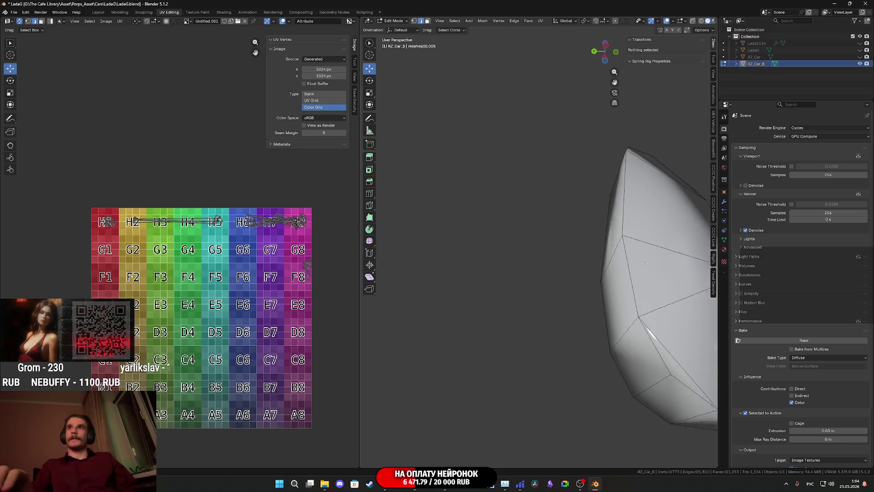
pyautogui.moveTo(602, 339); pyautogui.dragTo(620, 327, button='middle')
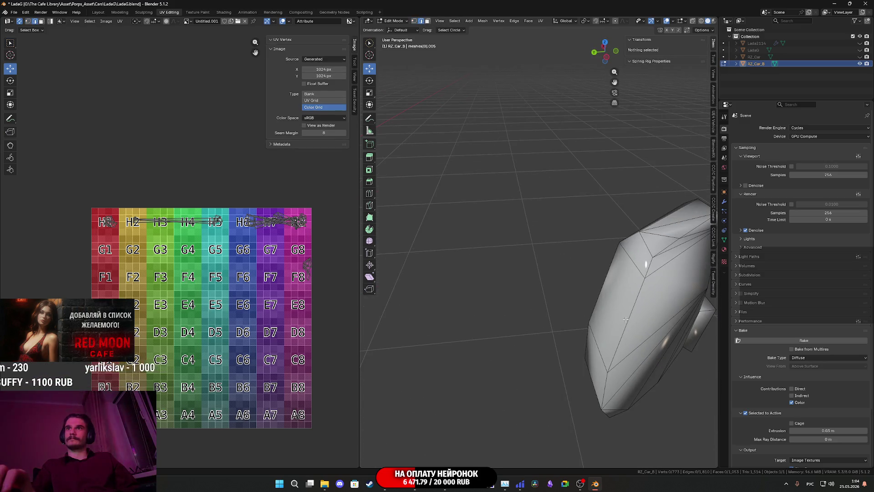
pyautogui.click(626, 320)
pyautogui.moveTo(653, 276)
pyautogui.mouseDown(button='middle')
pyautogui.moveTo(556, 335)
pyautogui.moveTo(541, 355)
pyautogui.moveTo(488, 295)
pyautogui.mouseUp(button='middle')
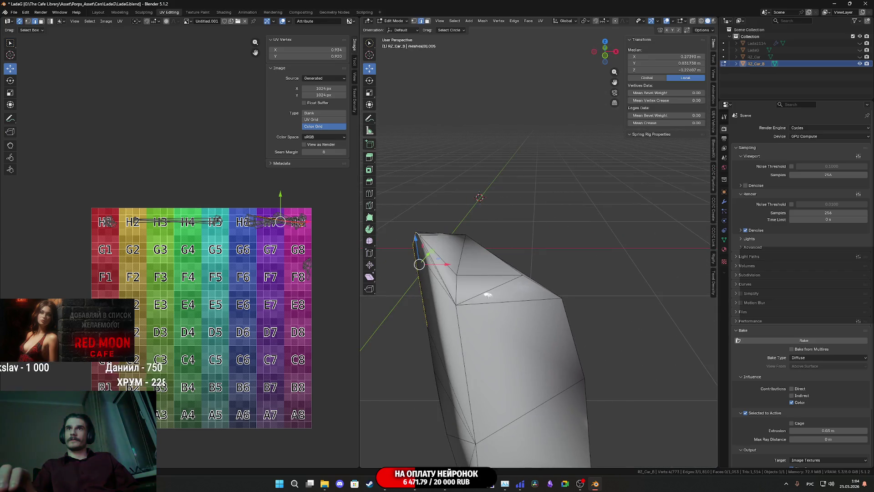
pyautogui.moveTo(447, 261)
pyautogui.mouseDown(button='middle')
pyautogui.moveTo(472, 298)
pyautogui.moveTo(543, 288)
pyautogui.mouseUp(button='middle')
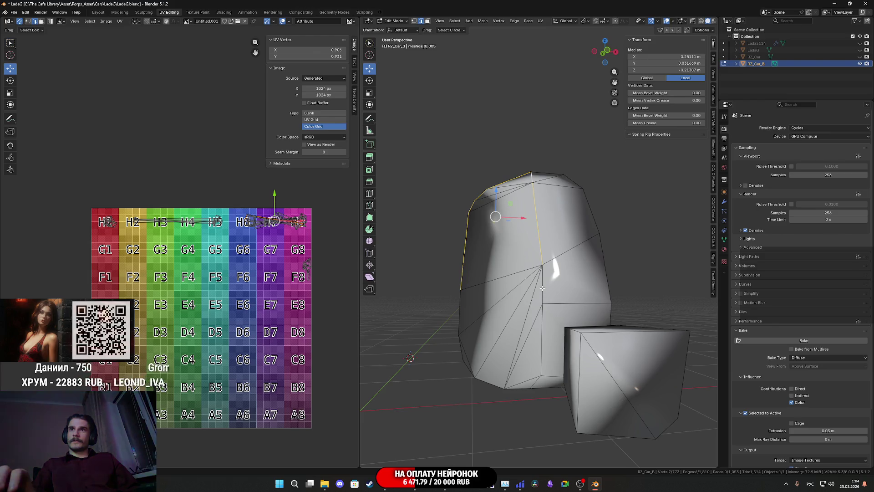
pyautogui.moveTo(527, 379); pyautogui.dragTo(595, 371, button='middle')
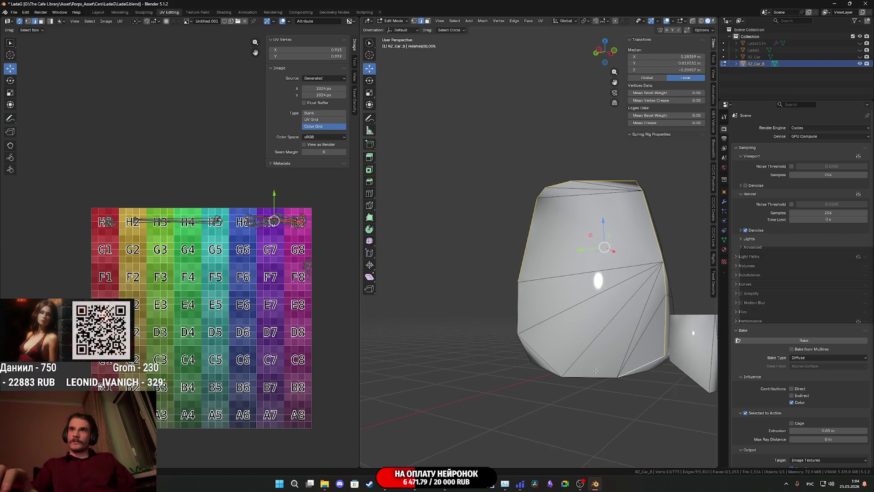
pyautogui.hotkey('ctrl', 'e')
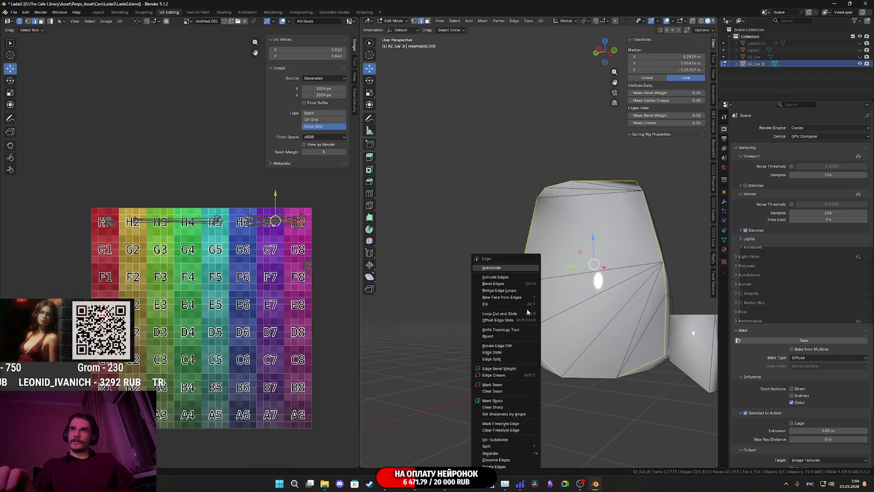
pyautogui.click(493, 384)
pyautogui.moveTo(492, 385)
pyautogui.mouseDown(button='middle')
pyautogui.moveTo(534, 338)
pyautogui.moveTo(641, 348)
pyautogui.moveTo(596, 305)
pyautogui.moveTo(650, 289)
pyautogui.mouseUp(button='middle')
# Step: Mark the same edges sharp and return to Object Mode to view the car
pyautogui.hotkey('ctrl', 'e')
pyautogui.click(534, 354)
pyautogui.scroll(-4, 537, 354)
pyautogui.press('Tab')
pyautogui.scroll(5, 641, 349)
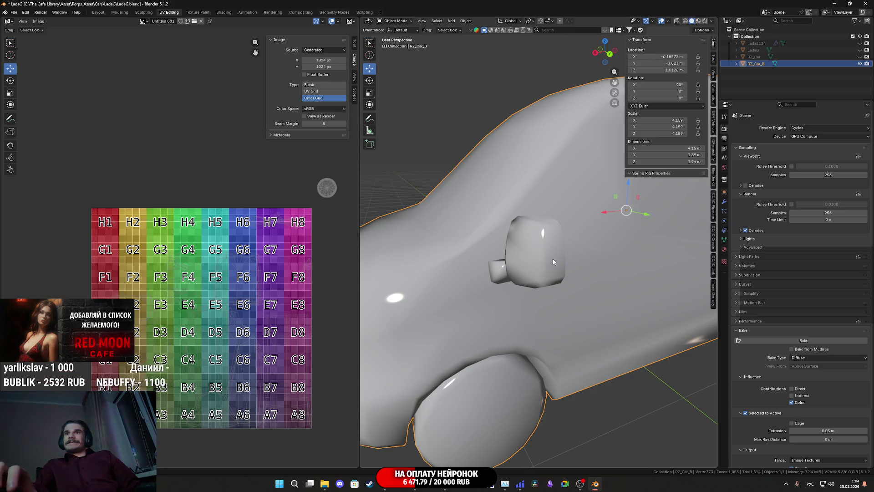
# Step: Enter Edit Mode on the mirror and delete the lower block's front faces
pyautogui.moveTo(554, 262)
pyautogui.mouseDown(button='middle')
pyautogui.moveTo(597, 267)
pyautogui.moveTo(470, 275)
pyautogui.moveTo(548, 281)
pyautogui.moveTo(579, 300)
pyautogui.mouseUp(button='middle')
pyautogui.press('Tab')
pyautogui.scroll(4, 567, 284)
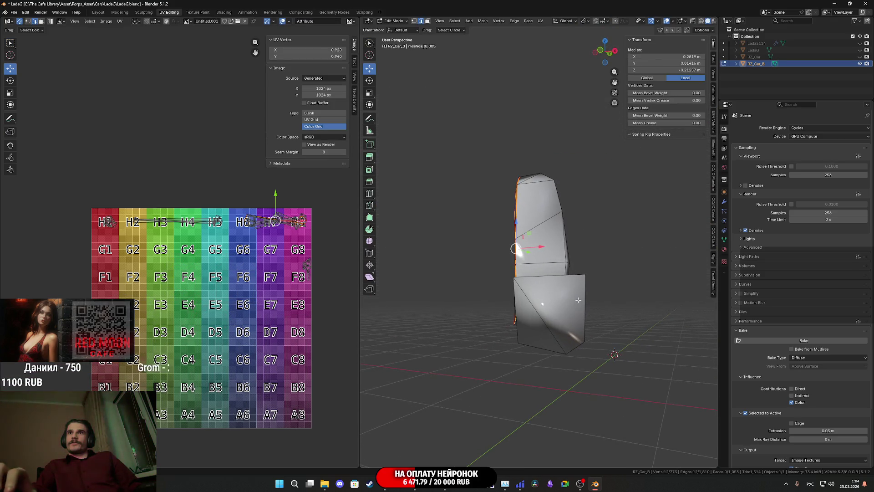
pyautogui.click(578, 300)
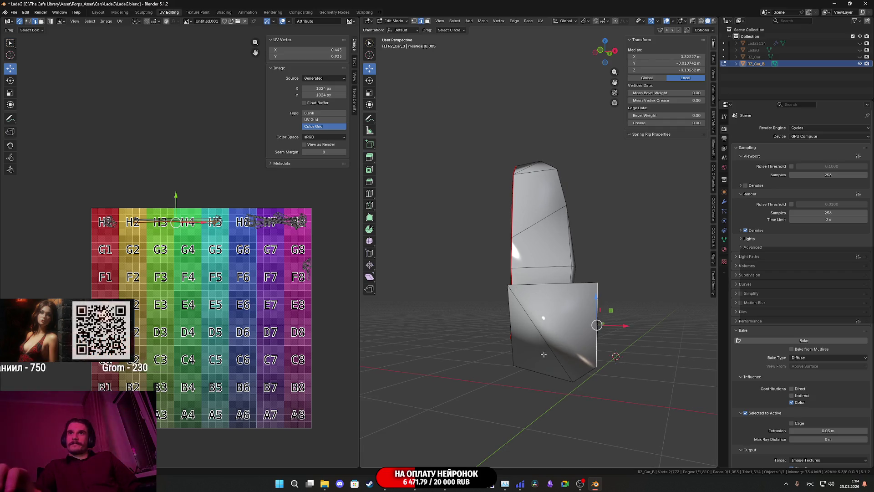
pyautogui.hotkey('alt', 'a')
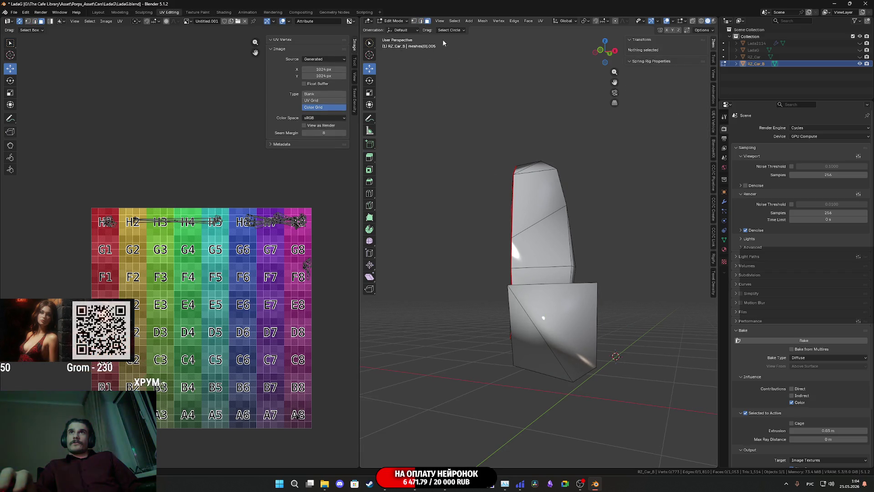
pyautogui.moveTo(576, 327); pyautogui.dragTo(535, 346)
pyautogui.press('x')
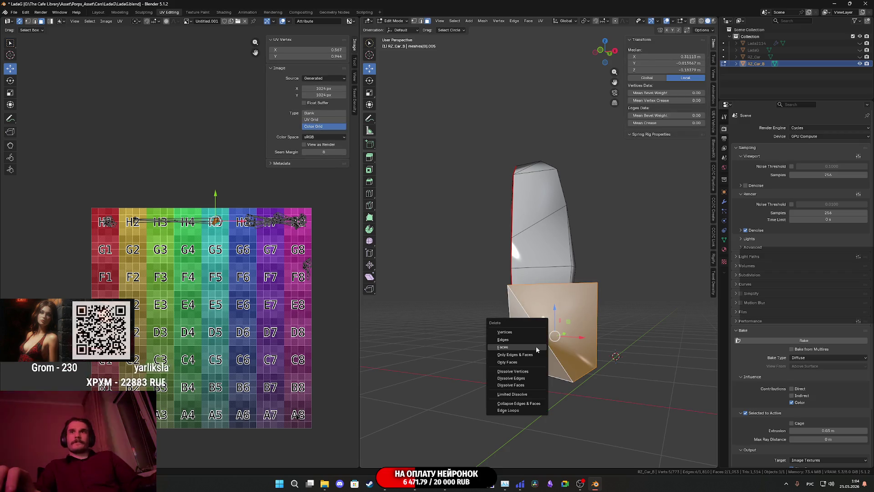
pyautogui.click(537, 346)
pyautogui.moveTo(537, 346)
pyautogui.mouseDown(button='middle')
pyautogui.moveTo(512, 378)
pyautogui.moveTo(415, 290)
pyautogui.moveTo(423, 294)
pyautogui.moveTo(410, 300)
pyautogui.moveTo(585, 289)
pyautogui.moveTo(501, 283)
pyautogui.mouseUp(button='middle')
# Step: Delete the bottom faces of the mirror mesh
pyautogui.scroll(-2, 666, 272)
pyautogui.scroll(3, 665, 272)
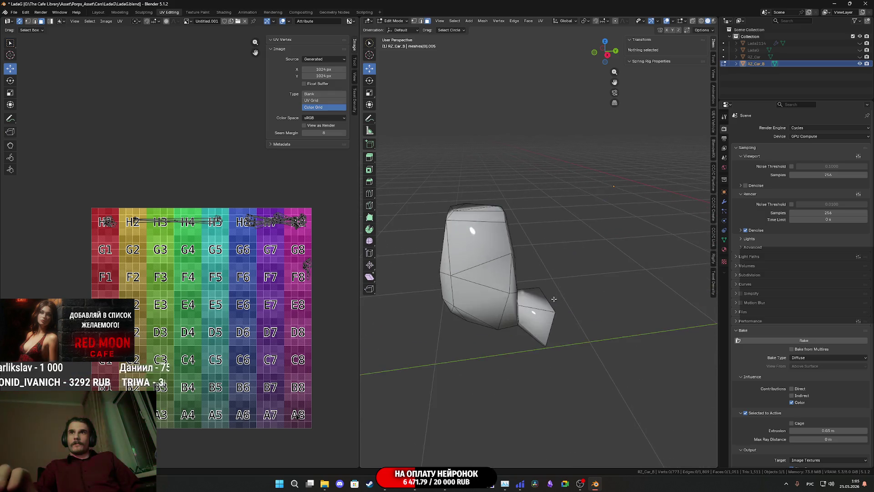
pyautogui.moveTo(592, 273); pyautogui.dragTo(438, 278, button='middle')
pyautogui.click(428, 274)
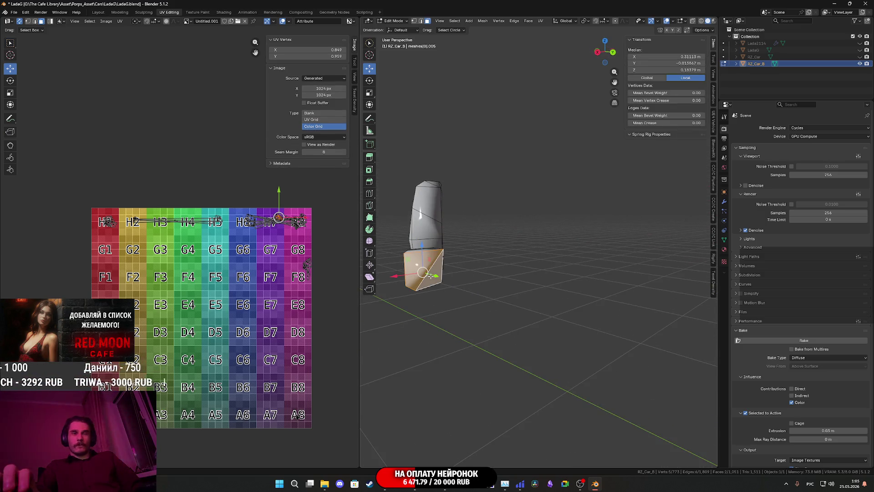
pyautogui.press('x')
pyautogui.click(433, 275)
pyautogui.moveTo(433, 275)
pyautogui.mouseDown(button='middle')
pyautogui.moveTo(580, 281)
pyautogui.moveTo(564, 271)
pyautogui.mouseUp(button='middle')
pyautogui.scroll(6, 579, 282)
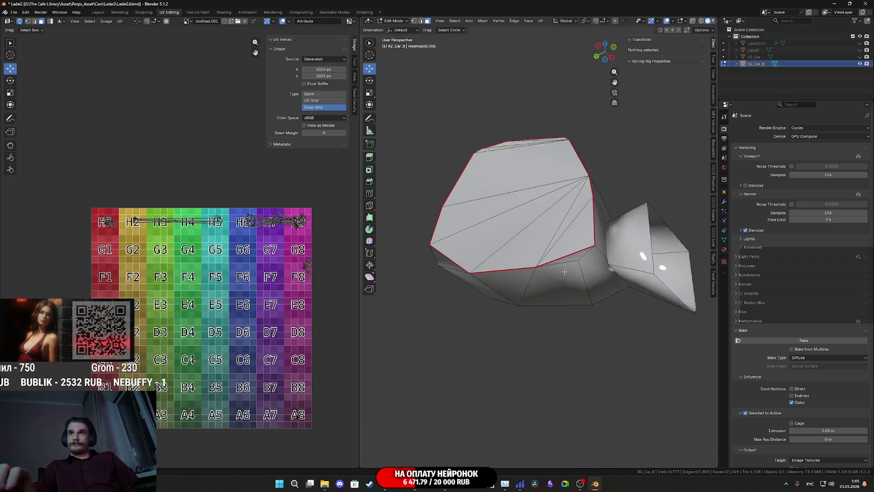
pyautogui.scroll(2, 564, 272)
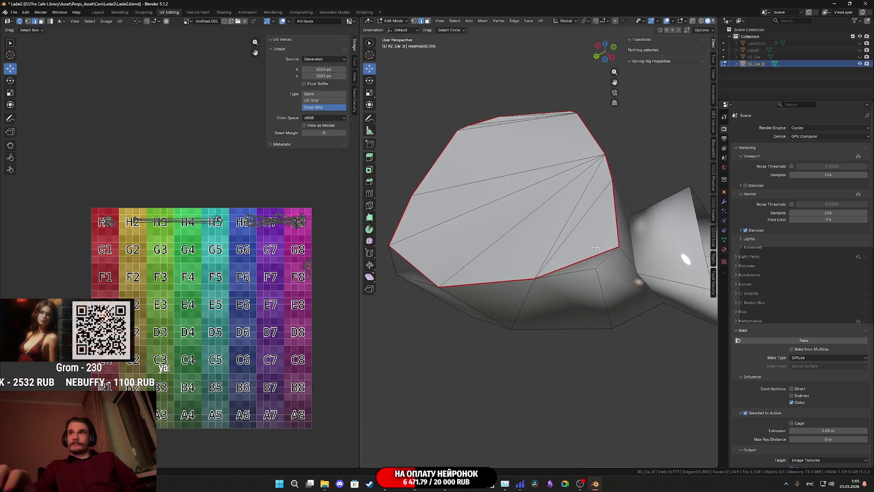
# Step: Select an edge loop on the mirror's tall part and view the mesh upright
pyautogui.moveTo(596, 247); pyautogui.dragTo(543, 288, button='middle')
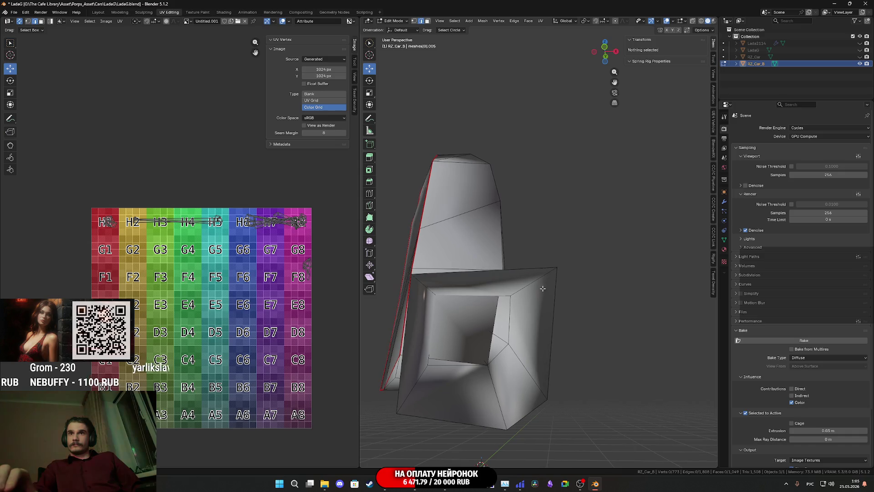
pyautogui.keyDown('alt'); pyautogui.click(417, 381); pyautogui.keyUp('alt')
pyautogui.moveTo(418, 380)
pyautogui.mouseDown(button='middle')
pyautogui.moveTo(420, 389)
pyautogui.moveTo(502, 348)
pyautogui.moveTo(433, 349)
pyautogui.moveTo(478, 347)
pyautogui.mouseUp(button='middle')
pyautogui.moveTo(533, 370); pyautogui.dragTo(557, 327, button='middle')
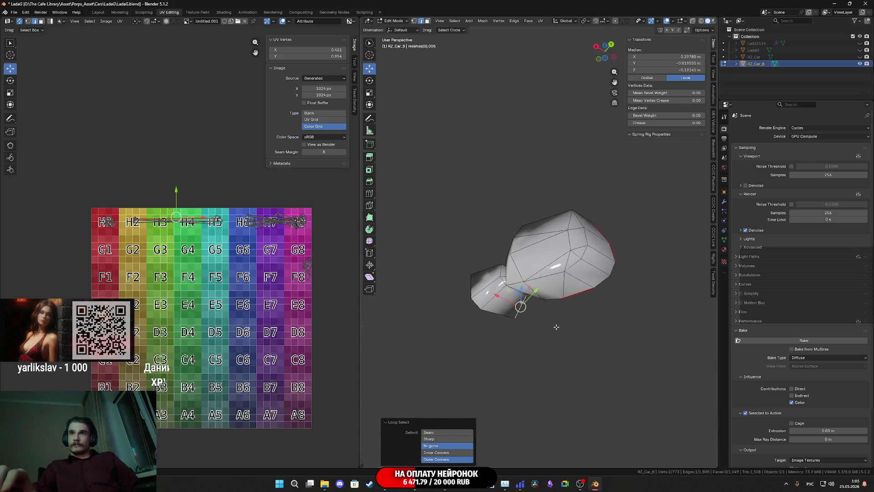
pyautogui.moveTo(618, 348)
pyautogui.mouseDown(button='middle')
pyautogui.moveTo(615, 394)
pyautogui.moveTo(583, 367)
pyautogui.moveTo(469, 310)
pyautogui.moveTo(529, 326)
pyautogui.moveTo(550, 321)
pyautogui.moveTo(550, 301)
pyautogui.moveTo(575, 298)
pyautogui.mouseUp(button='middle')
pyautogui.scroll(-3, 583, 367)
pyautogui.scroll(3, 470, 310)
pyautogui.scroll(3, 549, 331)
# Step: Merge the rounded-side vertex with the top-edge vertex At Last
pyautogui.click(550, 292)
pyautogui.scroll(3, 550, 292)
pyautogui.click(414, 21)
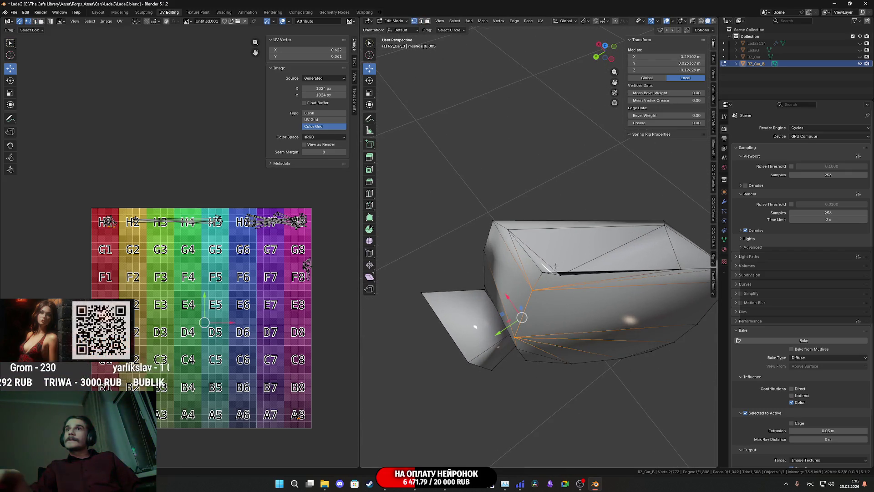
pyautogui.click(549, 272)
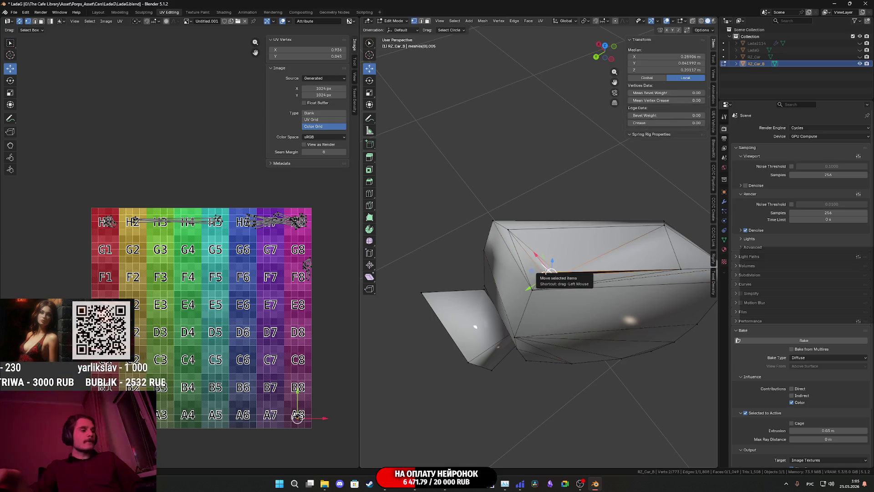
pyautogui.press('m')
pyautogui.click(547, 273)
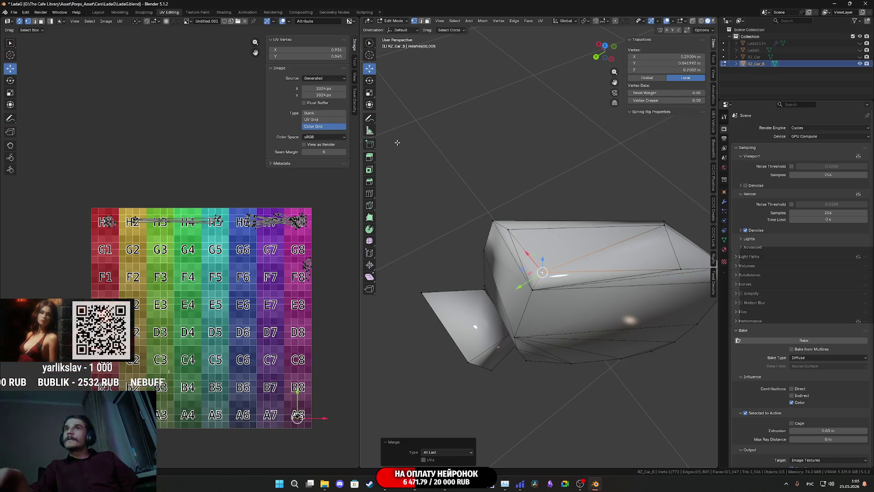
# Step: Select a chain of edges running around the mirror mesh
pyautogui.click(427, 21)
pyautogui.moveTo(533, 255); pyautogui.dragTo(543, 343, button='middle')
pyautogui.click(520, 390)
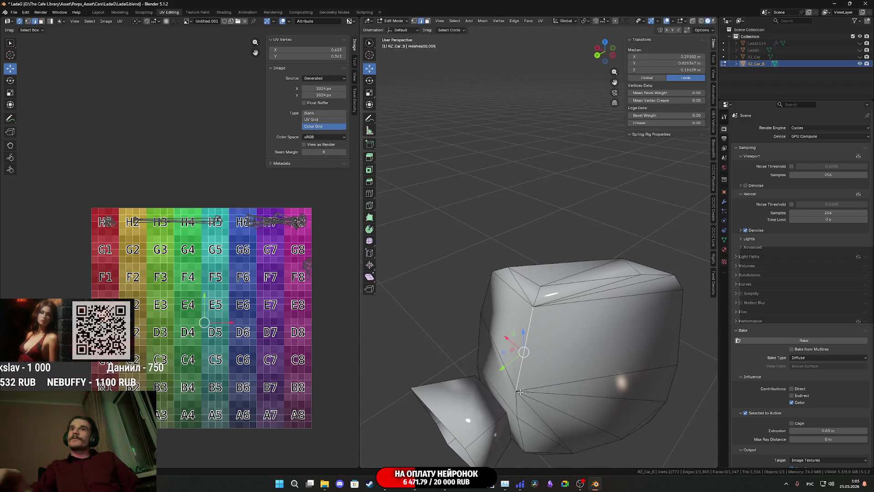
pyautogui.keyDown('shift'); pyautogui.click(521, 439); pyautogui.keyUp('shift')
pyautogui.moveTo(521, 439); pyautogui.dragTo(534, 359, button='middle')
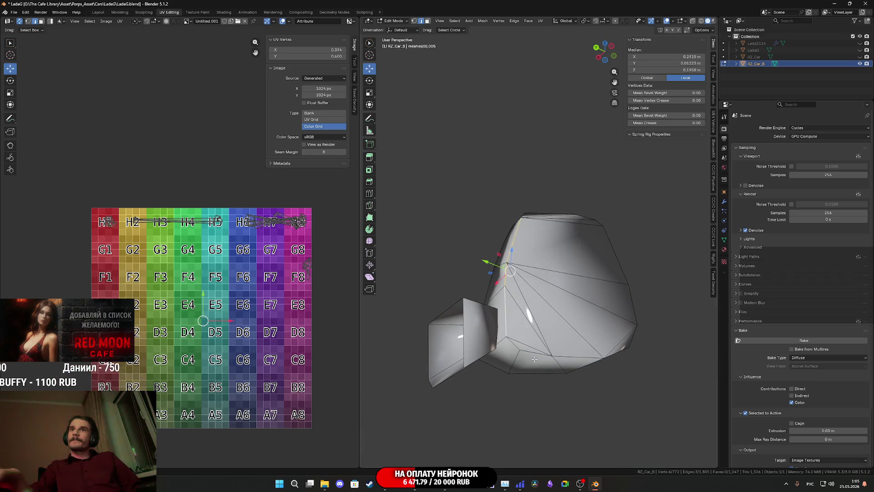
pyautogui.moveTo(612, 351); pyautogui.dragTo(551, 364, button='middle')
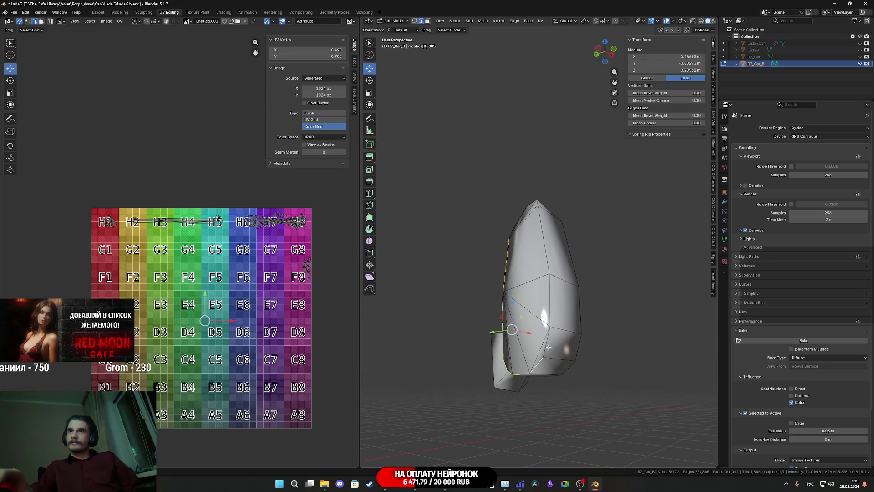
pyautogui.keyDown('shift'); pyautogui.click(544, 300); pyautogui.keyUp('shift')
pyautogui.moveTo(544, 300)
pyautogui.mouseDown(button='middle')
pyautogui.moveTo(566, 301)
pyautogui.moveTo(585, 329)
pyautogui.moveTo(573, 269)
pyautogui.moveTo(559, 253)
pyautogui.moveTo(593, 244)
pyautogui.moveTo(546, 226)
pyautogui.moveTo(578, 232)
pyautogui.mouseUp(button='middle')
pyautogui.keyDown('shift'); pyautogui.click(571, 305); pyautogui.keyUp('shift')
pyautogui.keyDown('shift'); pyautogui.click(592, 244); pyautogui.keyUp('shift')
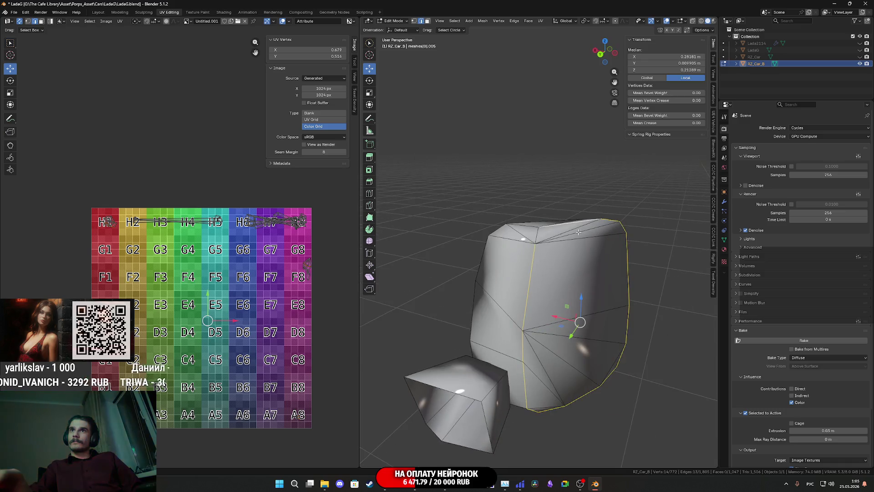
# Step: Mark the selected edge chain as sharp and pick a single edge on the mirror mesh
pyautogui.rightClick(538, 232)
pyautogui.click(538, 232)
pyautogui.scroll(-3, 513, 313)
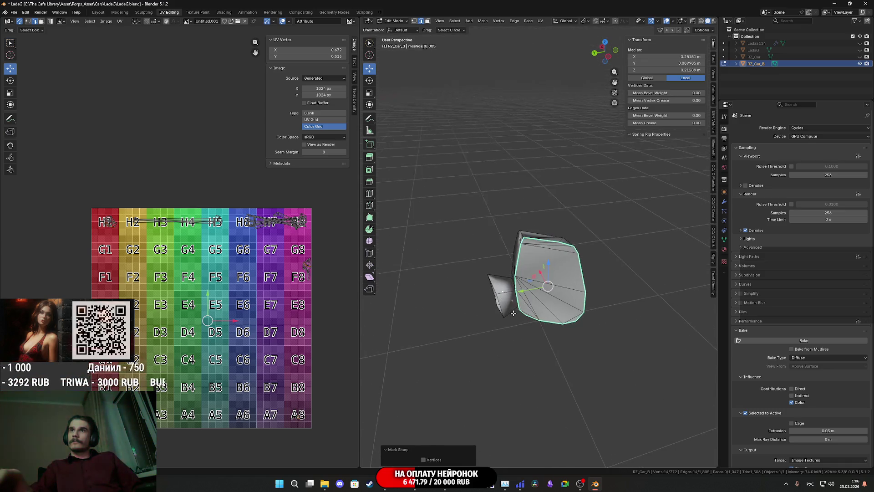
pyautogui.moveTo(513, 313)
pyautogui.mouseDown(button='middle')
pyautogui.moveTo(566, 360)
pyautogui.moveTo(491, 357)
pyautogui.moveTo(504, 358)
pyautogui.mouseUp(button='middle')
pyautogui.scroll(5, 517, 317)
pyautogui.rightClick(555, 356)
pyautogui.click(555, 356)
pyautogui.moveTo(547, 304); pyautogui.dragTo(552, 319, button='middle')
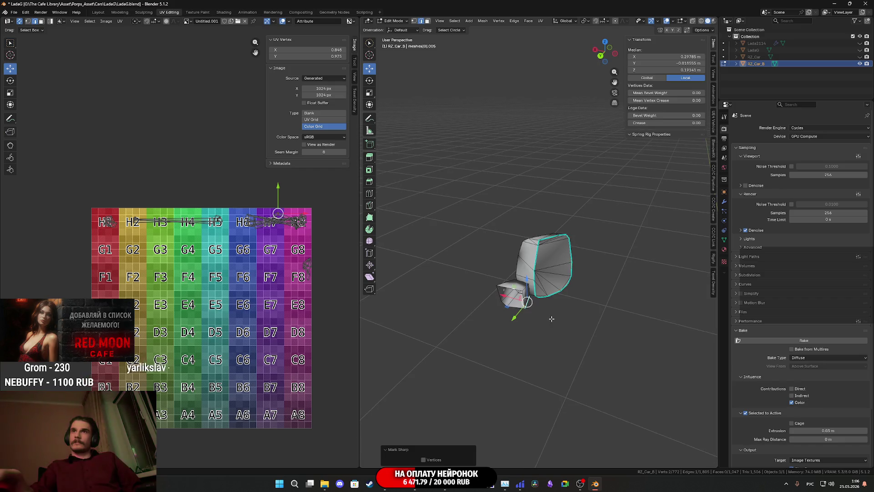
pyautogui.scroll(2, 560, 298)
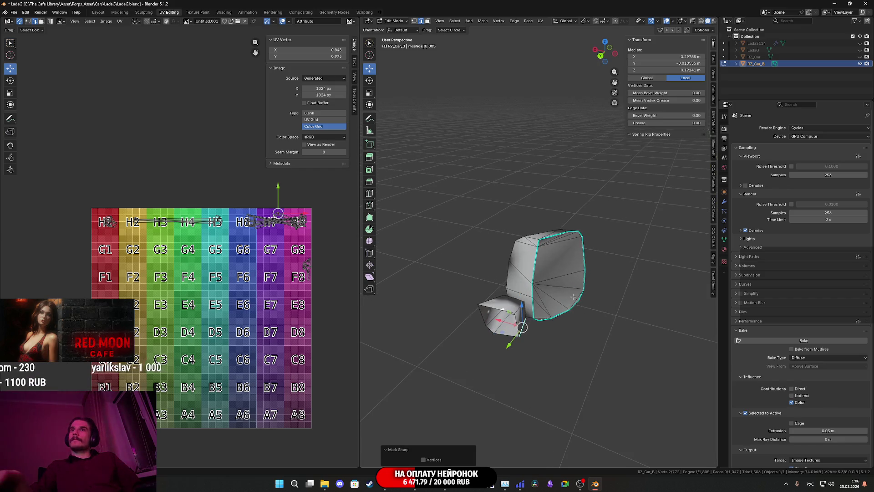
# Step: Test-select the seam-bounded island with L, then undo back to the edge selection
pyautogui.click(427, 21)
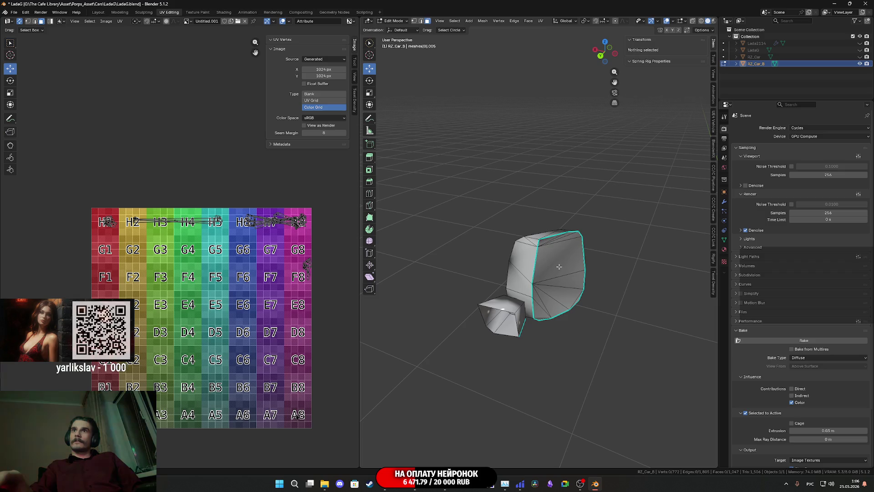
pyautogui.press('l')
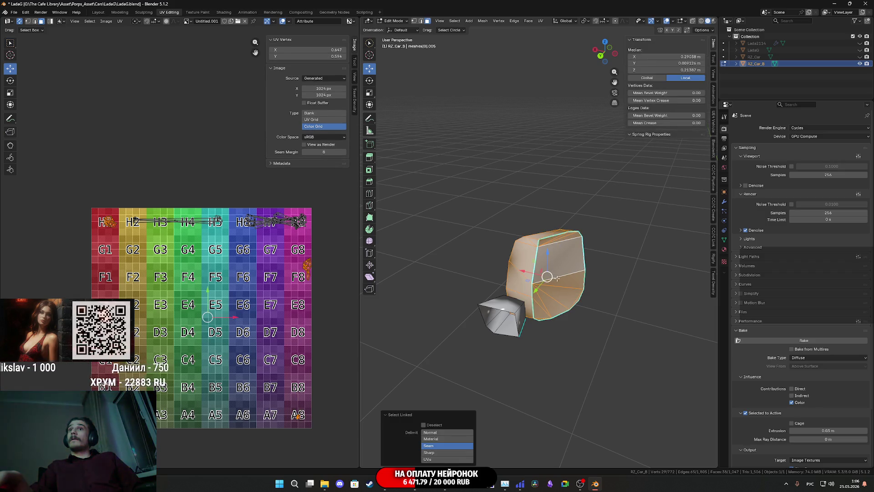
pyautogui.click(420, 23)
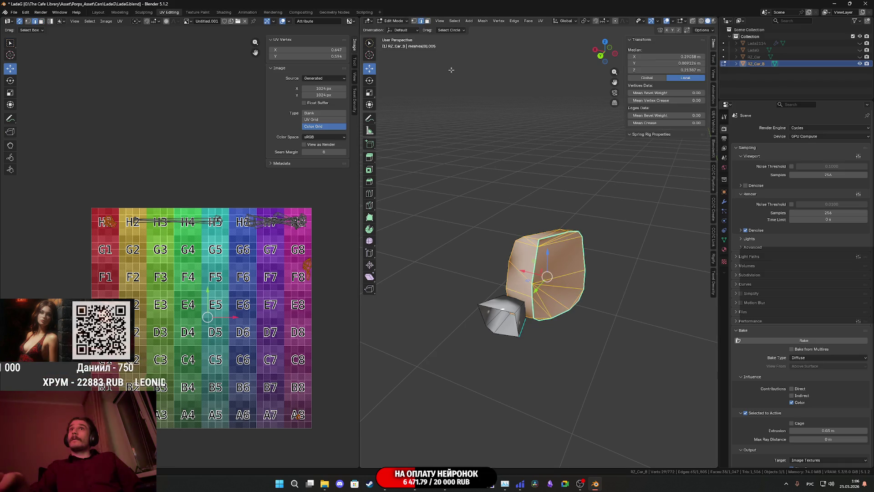
pyautogui.hotkey('ctrl', 'z')
pyautogui.hotkey('ctrl', 'z')
pyautogui.hotkey('ctrl', 'z')
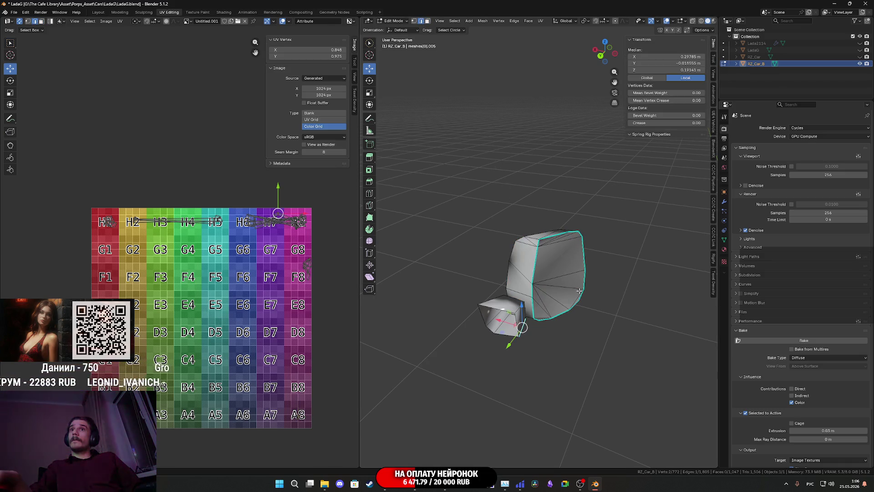
# Step: Mark the plate's outline edge loop as a seam
pyautogui.keyDown('alt'); pyautogui.click(580, 290); pyautogui.keyUp('alt')
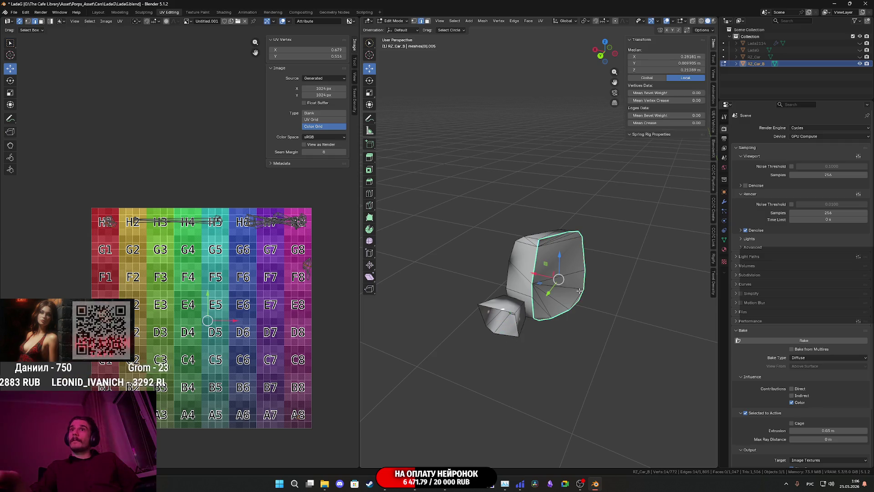
pyautogui.rightClick(538, 266)
pyautogui.click(537, 247)
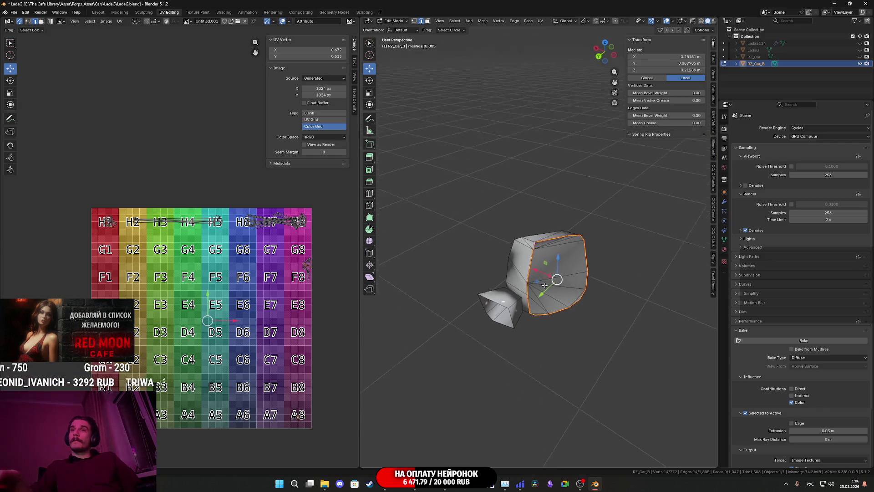
pyautogui.scroll(2, 545, 285)
pyautogui.moveTo(515, 323)
pyautogui.mouseDown(button='middle')
pyautogui.moveTo(442, 41)
pyautogui.moveTo(478, 183)
pyautogui.mouseUp(button='middle')
# Step: Clear sharpness from stray edges on the plate and check the whole object
pyautogui.click(573, 242)
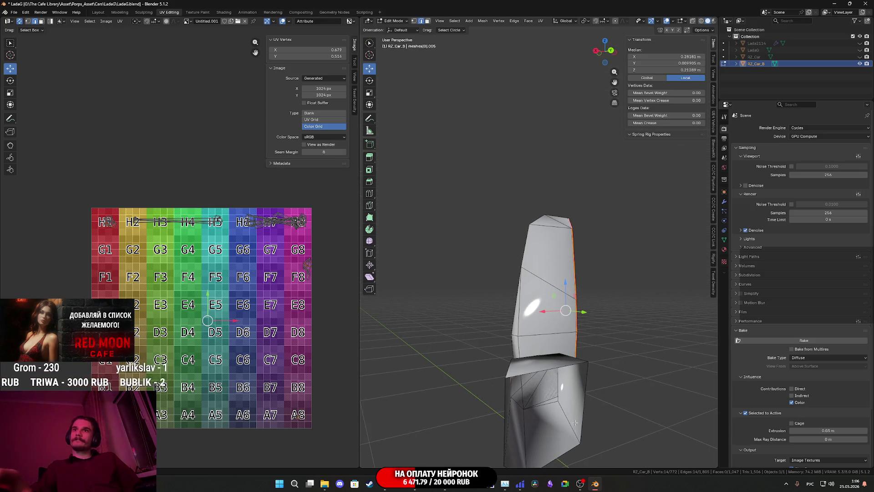
pyautogui.rightClick(547, 385)
pyautogui.click(566, 408)
pyautogui.moveTo(565, 407)
pyautogui.mouseDown(button='middle')
pyautogui.moveTo(548, 403)
pyautogui.moveTo(565, 405)
pyautogui.mouseUp(button='middle')
pyautogui.rightClick(570, 405)
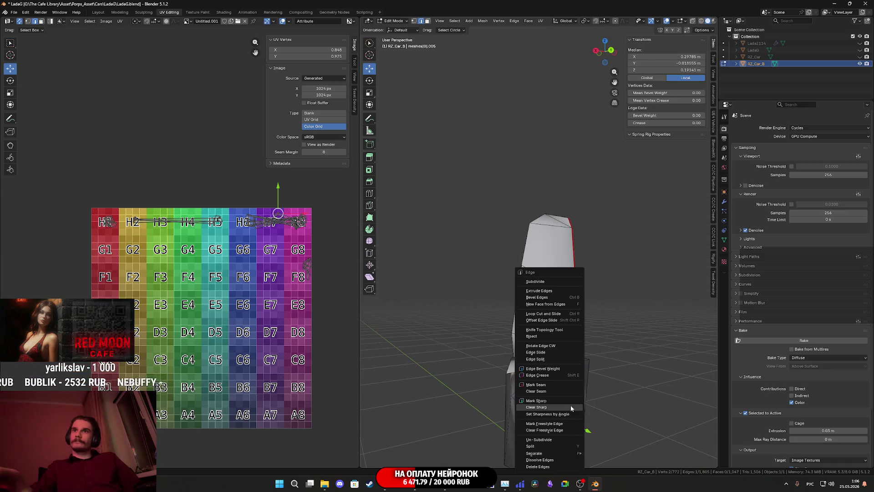
pyautogui.click(582, 385)
pyautogui.scroll(10, 584, 377)
pyautogui.press('Tab')
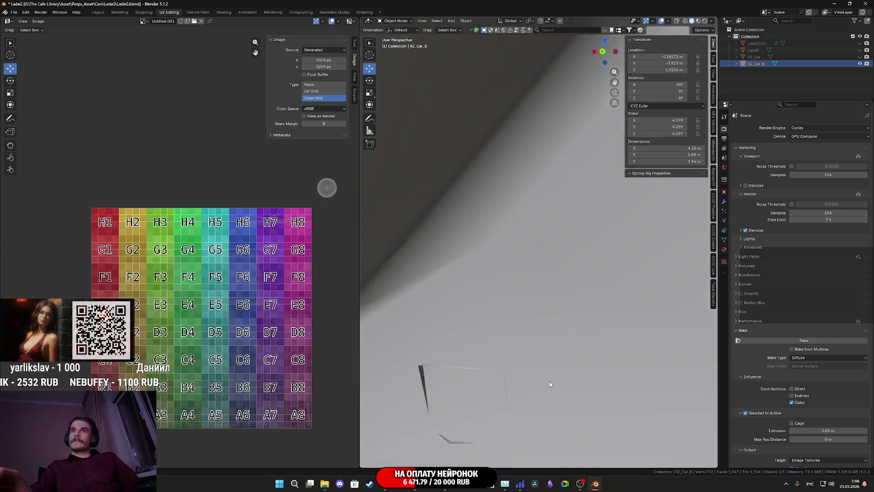
pyautogui.scroll(-10, 522, 378)
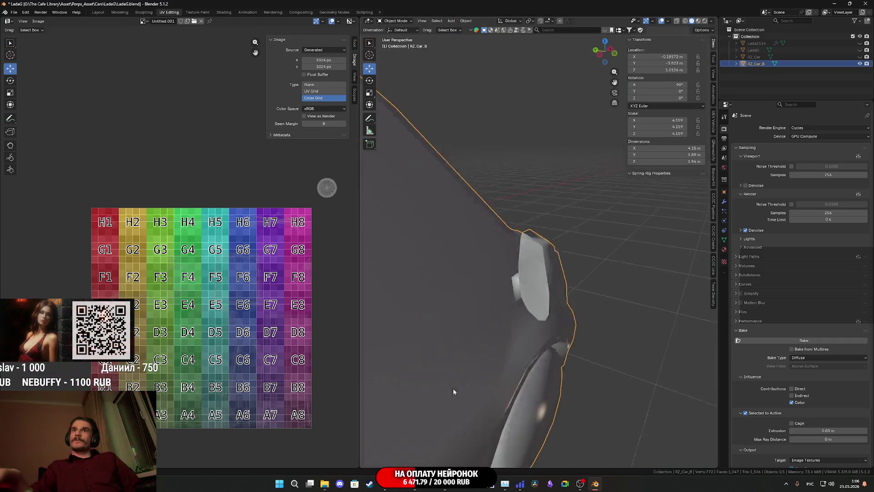
pyautogui.press('Tab')
pyautogui.moveTo(522, 337); pyautogui.dragTo(533, 332, button='middle')
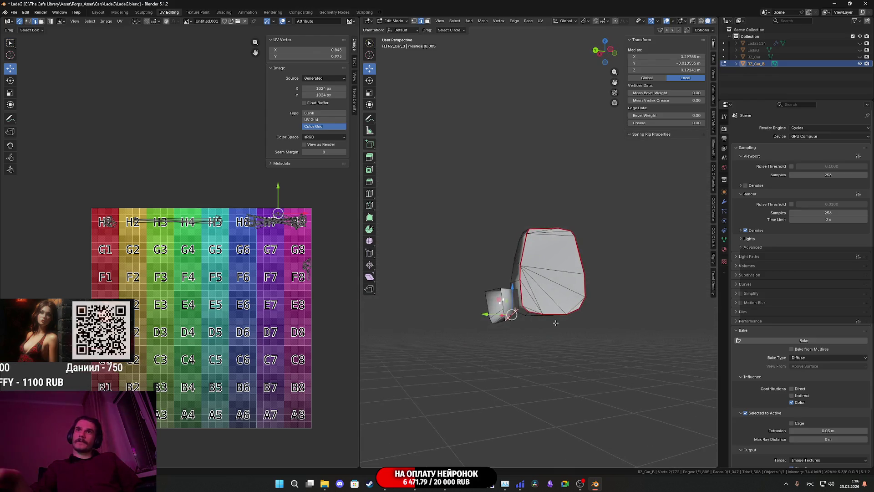
pyautogui.scroll(6, 514, 227)
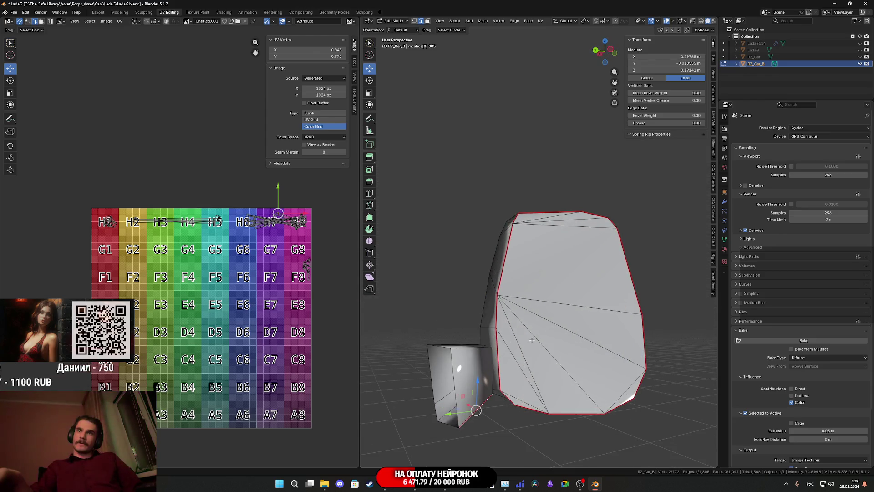
# Step: In face mode, select both license plate islands bounded by their seams
pyautogui.click(427, 24)
pyautogui.click(576, 329)
pyautogui.press('l')
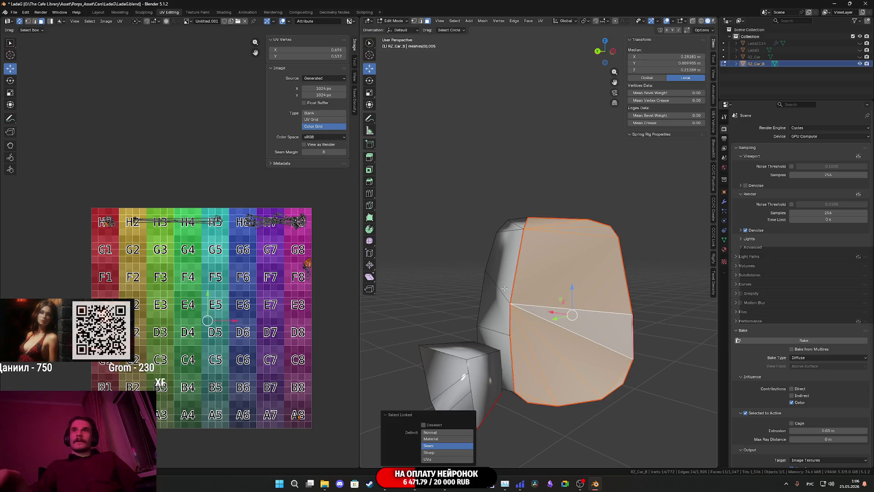
pyautogui.scroll(-5, 464, 307)
pyautogui.moveTo(464, 307)
pyautogui.keyDown('shift'); pyautogui.mouseDown(button='middle')
pyautogui.moveTo(555, 308)
pyautogui.moveTo(458, 332)
pyautogui.moveTo(532, 305)
pyautogui.moveTo(587, 318)
pyautogui.mouseUp(button='middle'); pyautogui.keyUp('shift')
pyautogui.press('l')
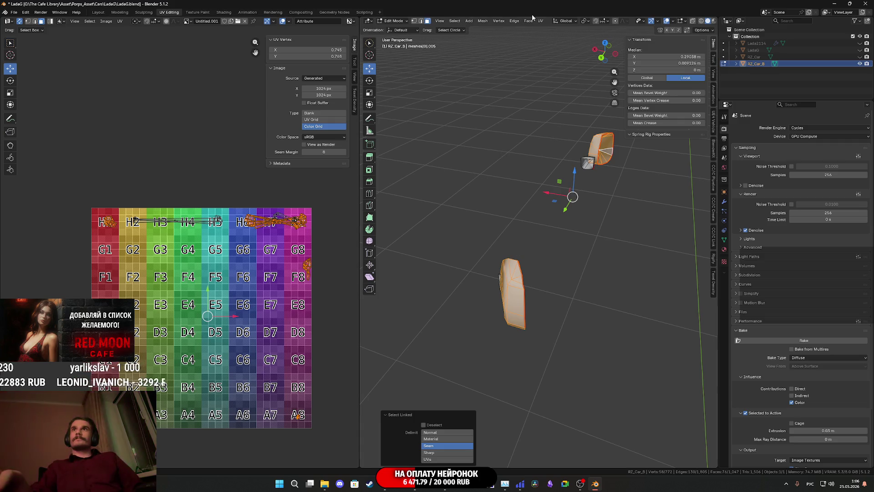
# Step: Unwrap the plate faces, move their UV islands up, and hide them
pyautogui.click(542, 21)
pyautogui.click(549, 31)
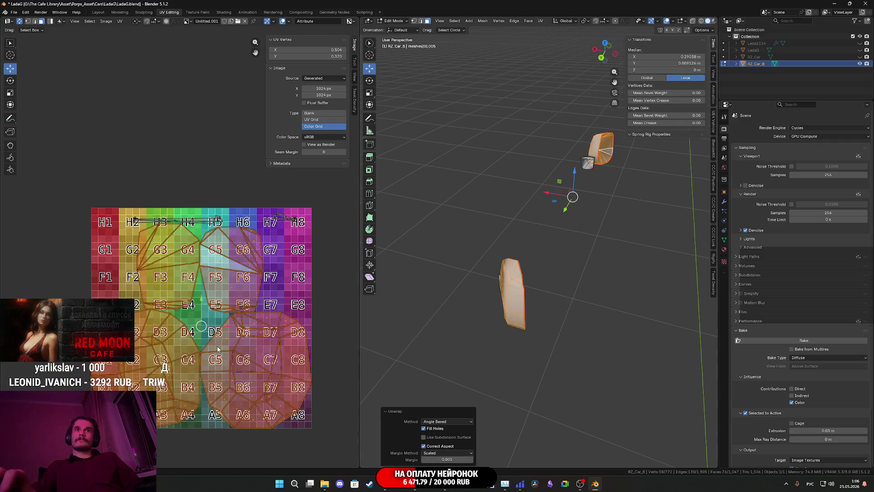
pyautogui.click(224, 53)
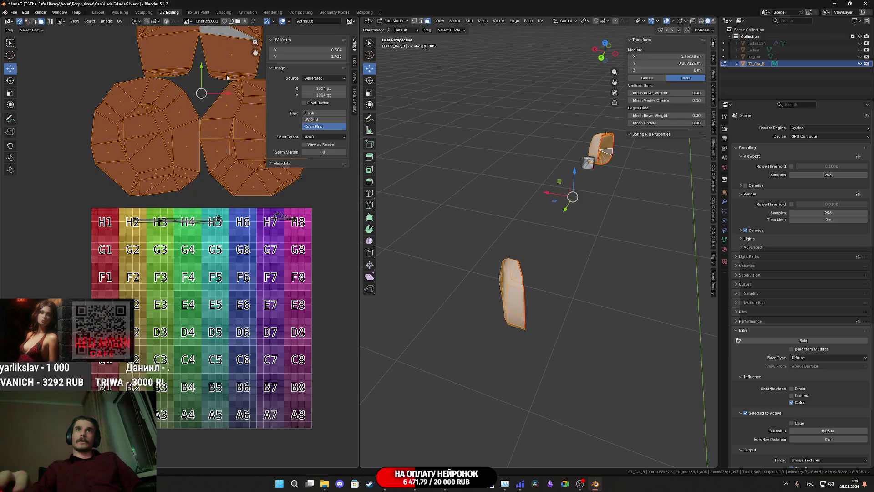
pyautogui.press('h')
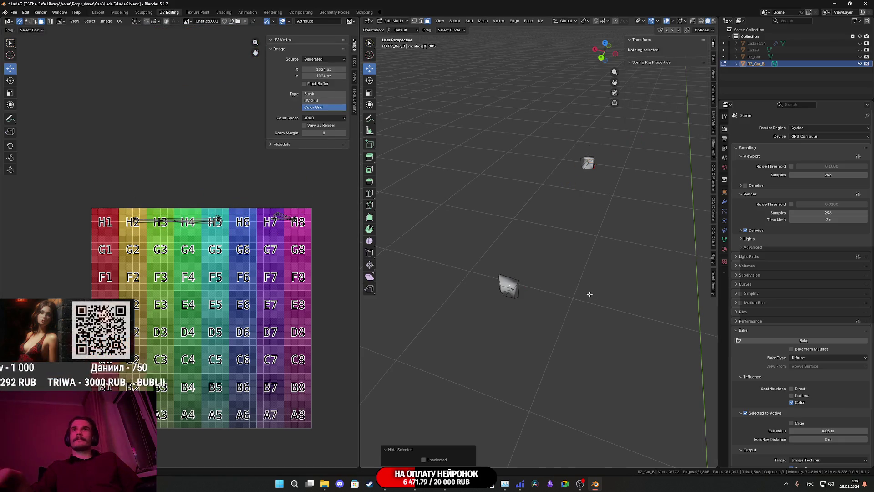
pyautogui.moveTo(567, 296)
pyautogui.mouseDown(button='middle')
pyautogui.moveTo(520, 351)
pyautogui.moveTo(453, 366)
pyautogui.moveTo(555, 378)
pyautogui.moveTo(633, 266)
pyautogui.moveTo(539, 258)
pyautogui.moveTo(600, 307)
pyautogui.mouseUp(button='middle')
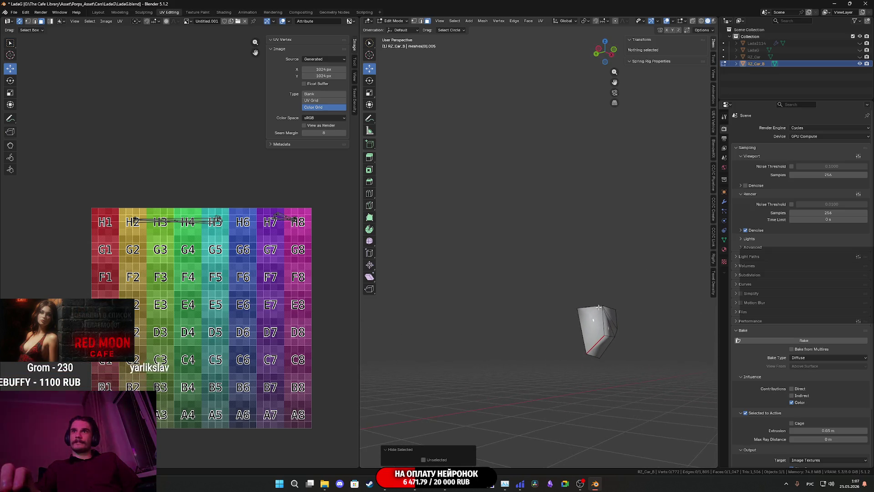
# Step: Clear the seam from one stray edge, then reveal all hidden geometry
pyautogui.click(425, 23)
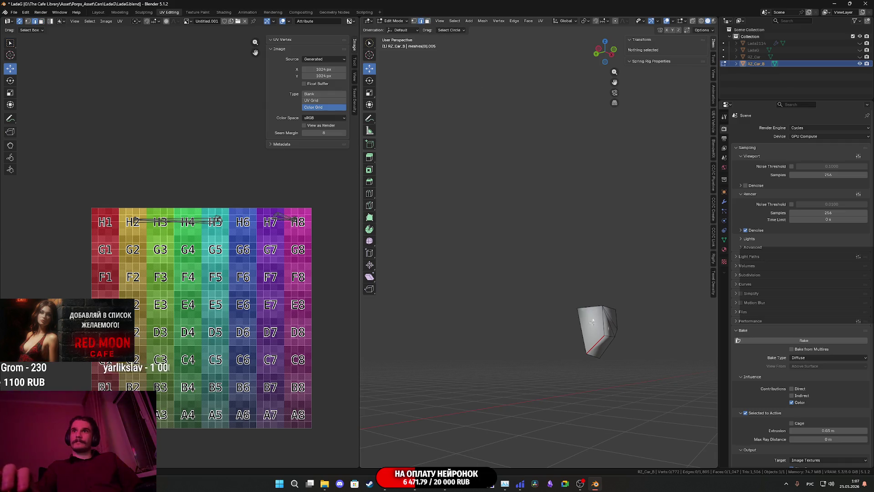
pyautogui.click(601, 344)
pyautogui.moveTo(600, 343)
pyautogui.mouseDown(button='middle')
pyautogui.moveTo(383, 313)
pyautogui.moveTo(563, 392)
pyautogui.moveTo(406, 402)
pyautogui.moveTo(402, 364)
pyautogui.moveTo(558, 337)
pyautogui.mouseUp(button='middle')
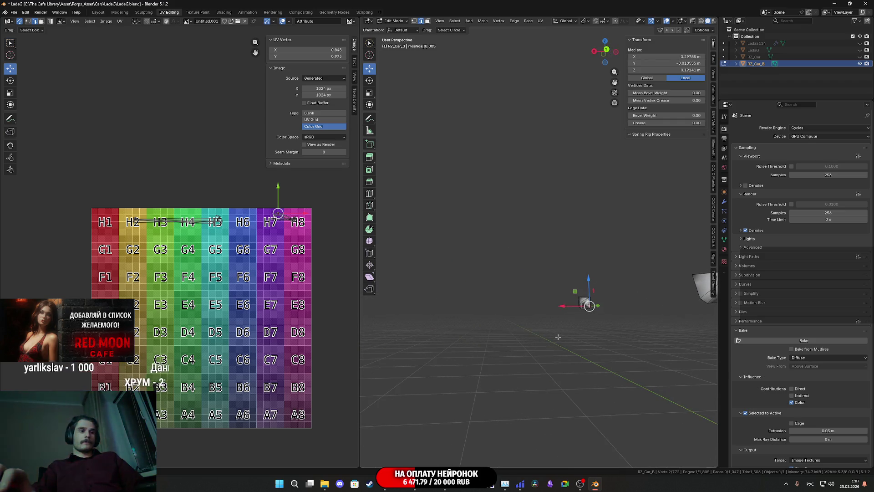
pyautogui.rightClick(569, 346)
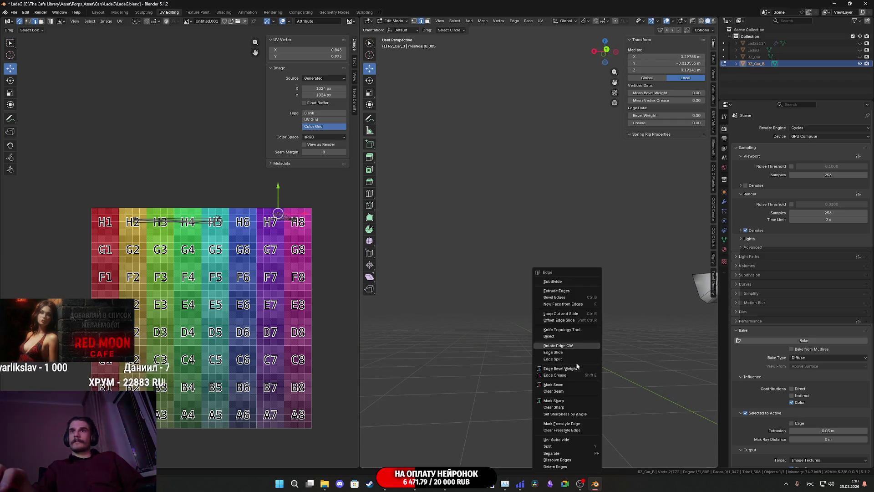
pyautogui.click(569, 395)
pyautogui.moveTo(569, 394)
pyautogui.mouseDown(button='middle')
pyautogui.moveTo(587, 382)
pyautogui.moveTo(568, 363)
pyautogui.mouseUp(button='middle')
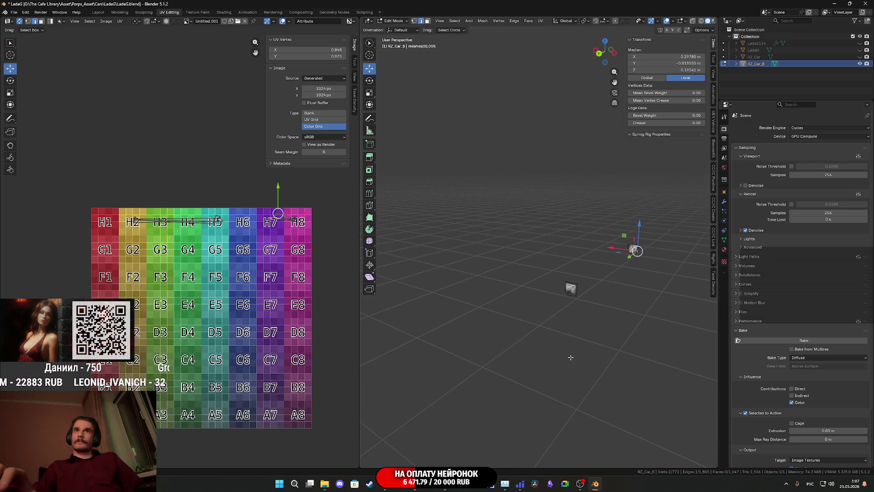
pyautogui.hotkey('alt', 'h')
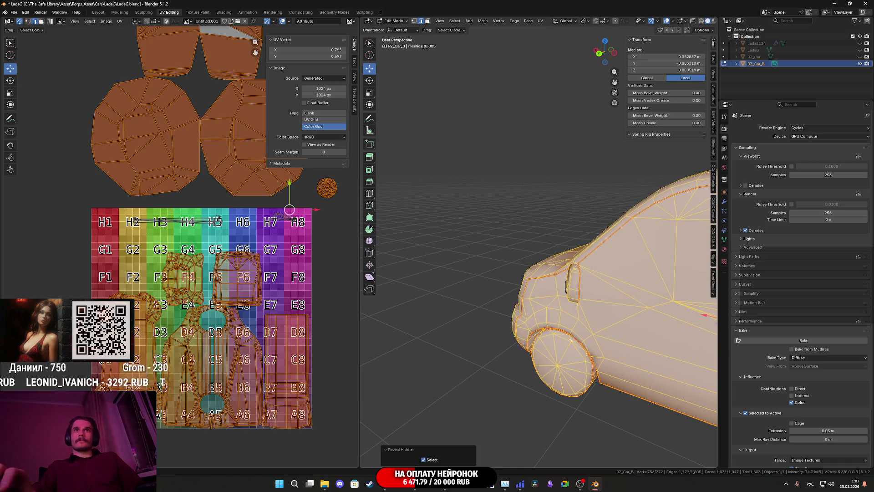
# Step: Box-select the long strip and wheel islands in the UV Editor and hide the wheel
pyautogui.scroll(-2, 523, 344)
pyautogui.scroll(-6, 324, 293)
pyautogui.moveTo(323, 294); pyautogui.dragTo(241, 296, button='middle')
pyautogui.scroll(5, 243, 362)
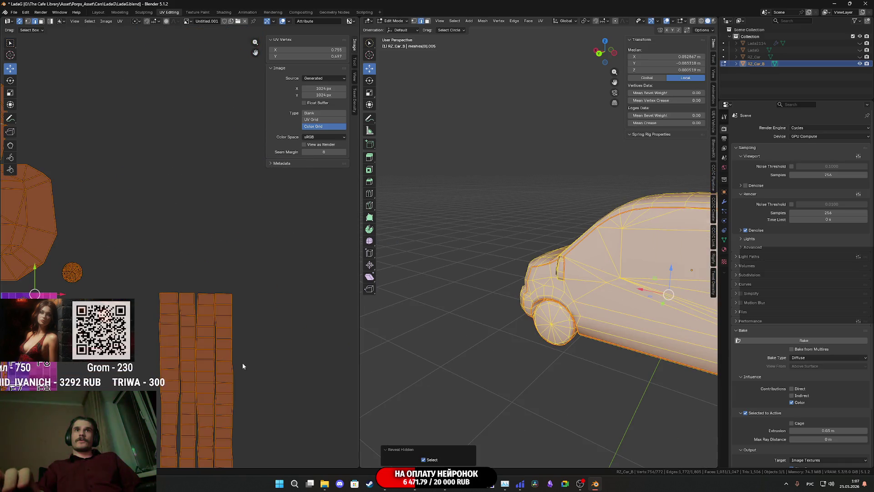
pyautogui.scroll(-3, 242, 363)
pyautogui.click(41, 21)
pyautogui.moveTo(240, 394); pyautogui.dragTo(268, 348, button='middle')
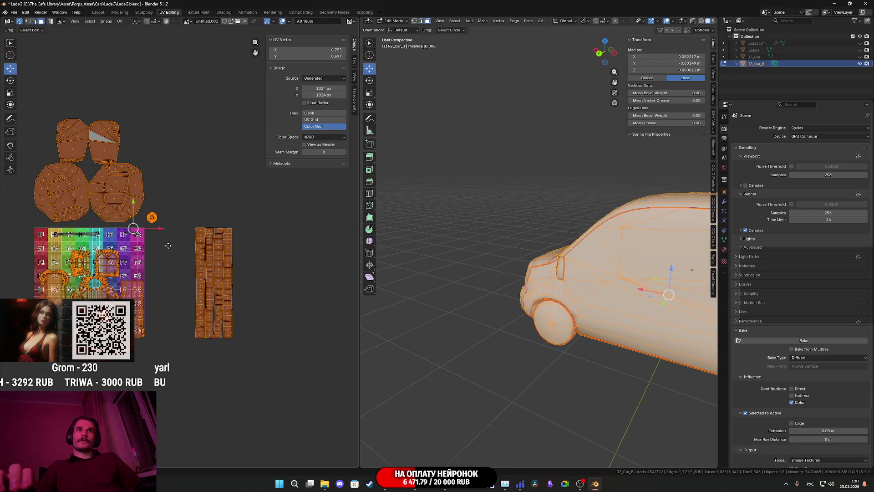
pyautogui.moveTo(272, 368); pyautogui.dragTo(175, 202)
pyautogui.scroll(8, 180, 214)
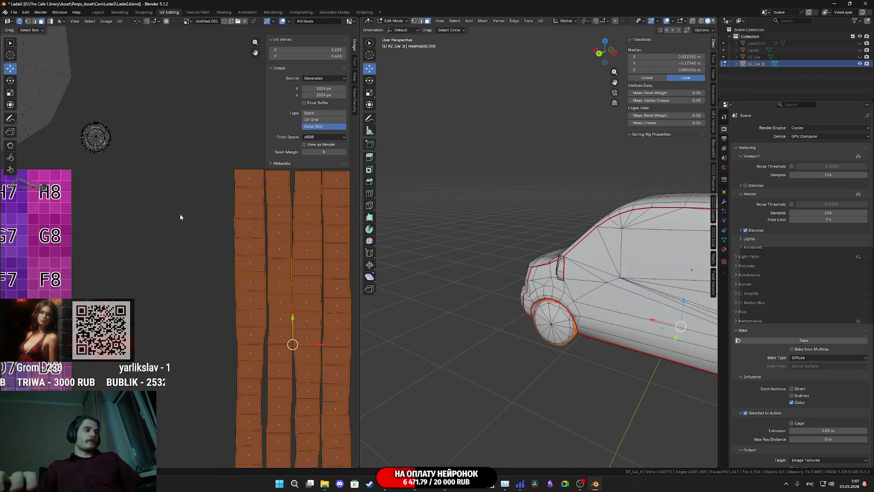
pyautogui.scroll(-3, 197, 235)
pyautogui.moveTo(154, 231); pyautogui.dragTo(230, 267, button='middle')
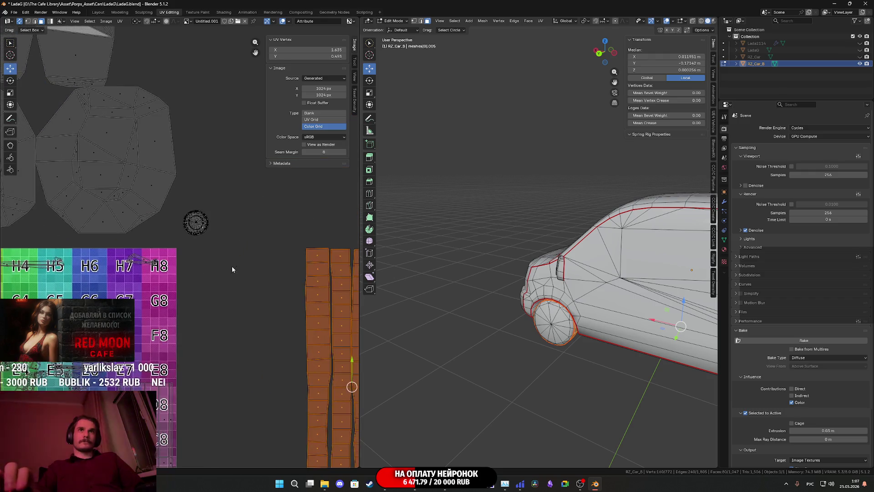
pyautogui.scroll(5, 232, 259)
pyautogui.moveTo(256, 235); pyautogui.dragTo(169, 160)
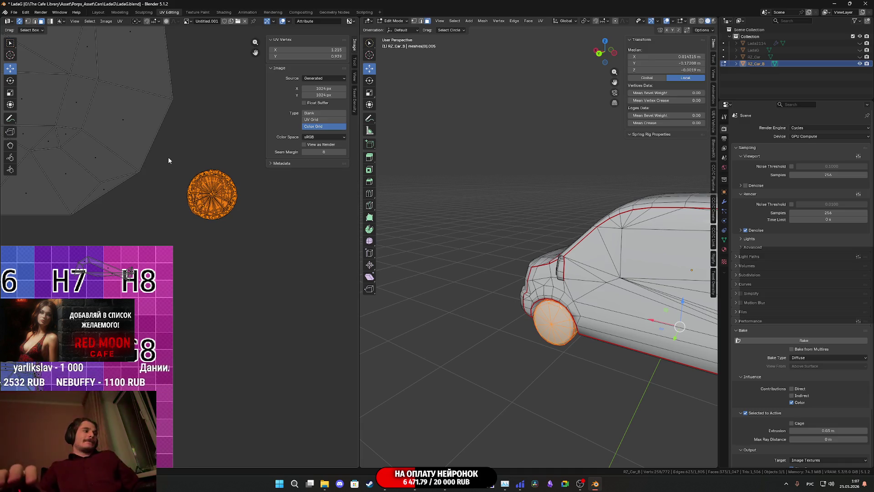
pyautogui.scroll(-5, 542, 300)
pyautogui.press('h')
# Step: Select all of the remaining visible van mesh
pyautogui.moveTo(542, 301); pyautogui.dragTo(565, 296, button='middle')
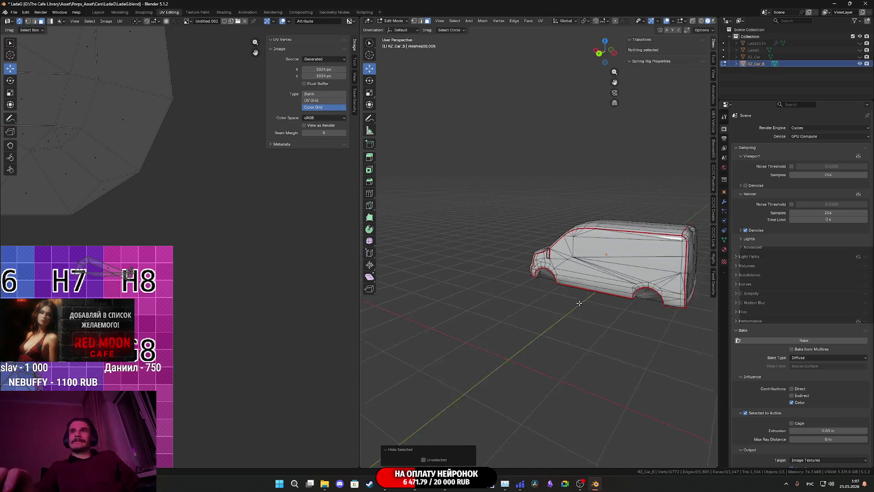
pyautogui.scroll(-3, 210, 260)
pyautogui.scroll(-3, 210, 259)
pyautogui.moveTo(192, 263); pyautogui.dragTo(220, 266, button='middle')
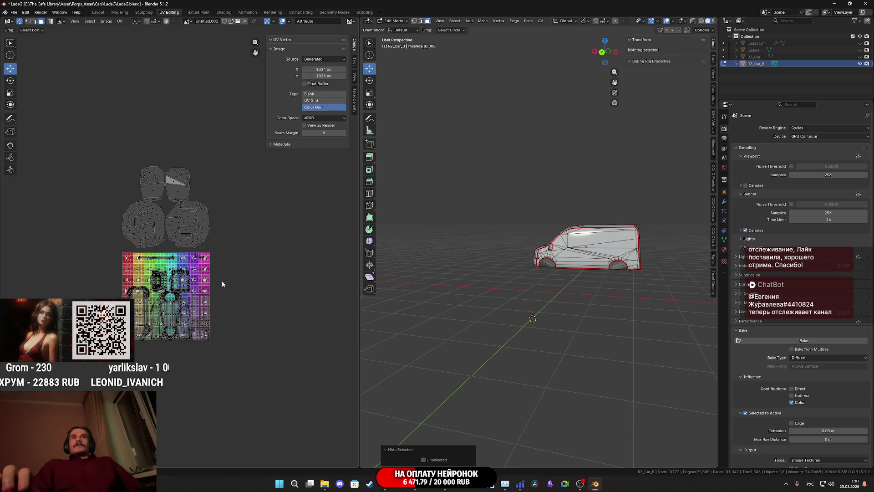
pyautogui.press('a')
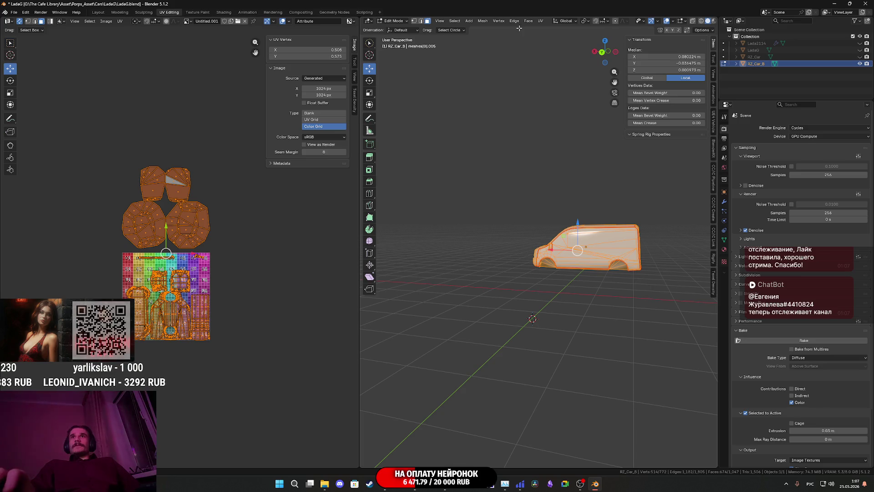
pyautogui.click(541, 22)
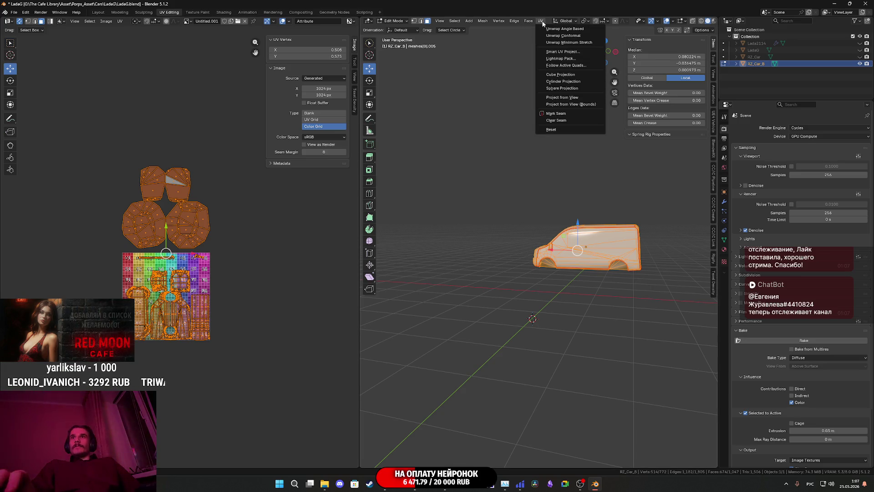
# Step: Unwrap the whole selected van body
pyautogui.click(568, 30)
pyautogui.scroll(5, 228, 244)
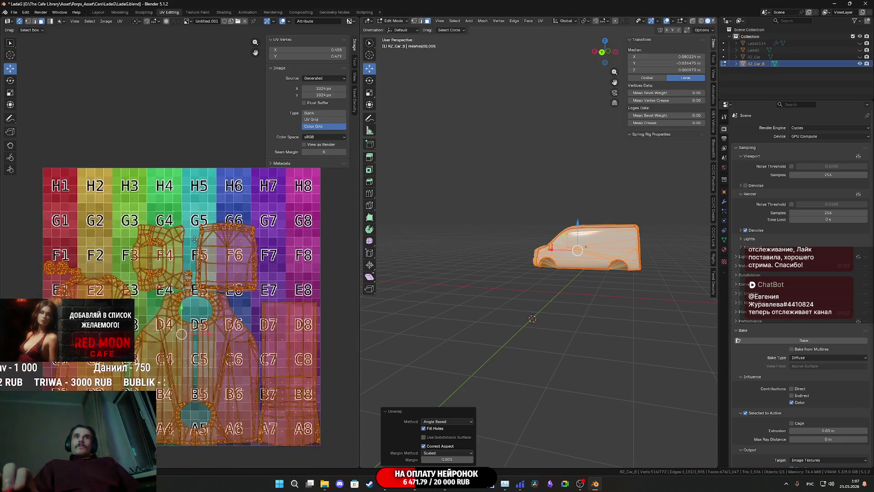
pyautogui.scroll(3, 227, 340)
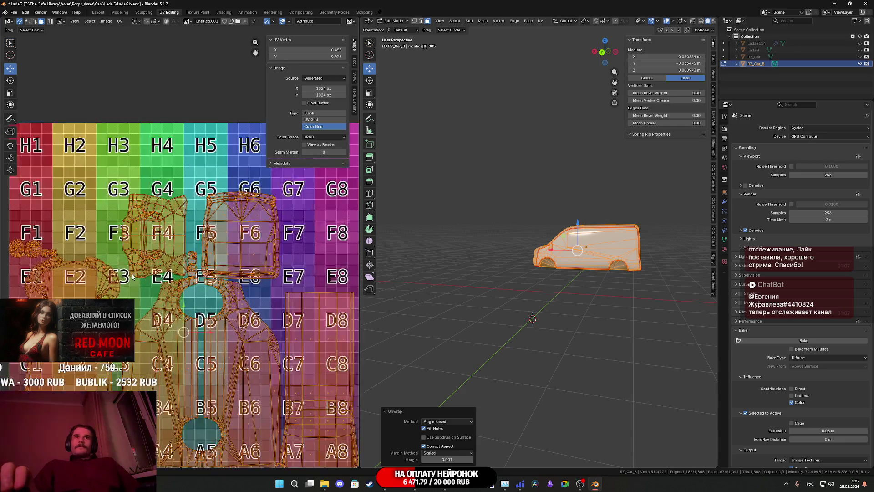
pyautogui.scroll(-3, 230, 314)
pyautogui.scroll(4, 538, 280)
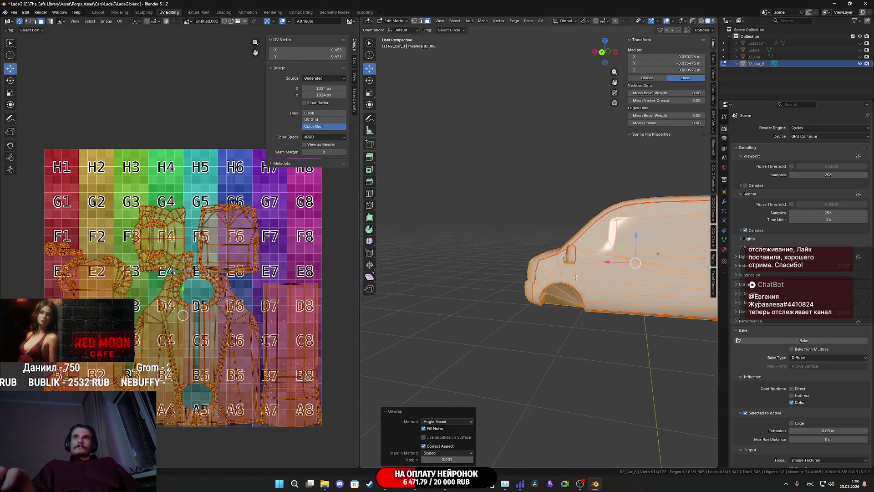
pyautogui.moveTo(539, 280)
pyautogui.mouseDown(button='middle')
pyautogui.moveTo(552, 296)
pyautogui.moveTo(448, 251)
pyautogui.mouseUp(button='middle')
# Step: Reveal the hidden wheels and box-deselect their UV islands
pyautogui.hotkey('alt', 'h')
pyautogui.scroll(-2, 468, 265)
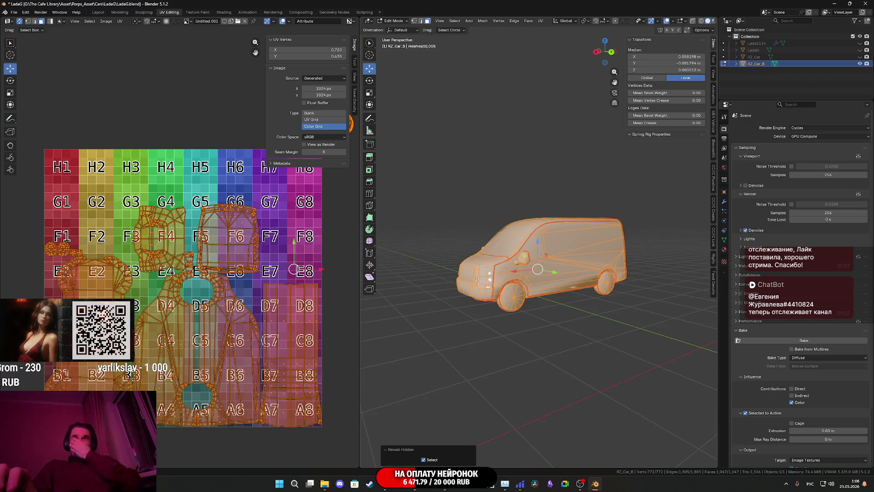
pyautogui.moveTo(510, 288)
pyautogui.mouseDown(button='middle')
pyautogui.moveTo(540, 258)
pyautogui.moveTo(531, 304)
pyautogui.moveTo(503, 300)
pyautogui.mouseUp(button='middle')
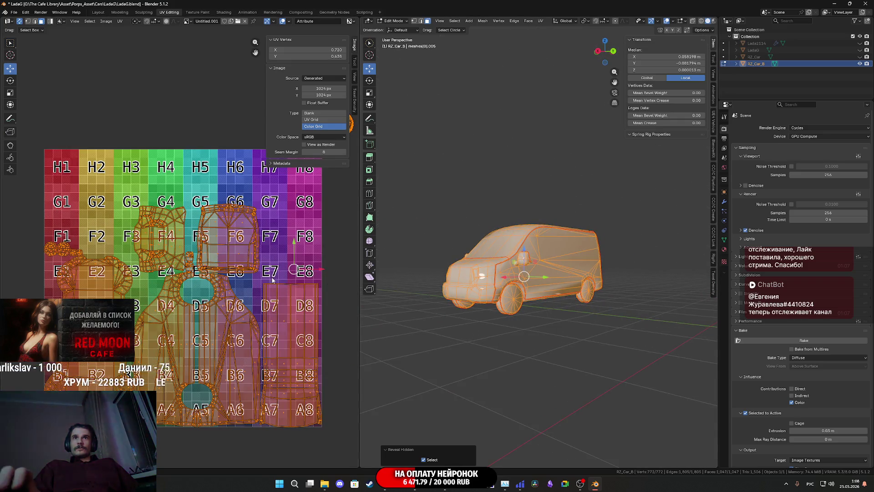
pyautogui.scroll(-2, 252, 280)
pyautogui.moveTo(252, 279); pyautogui.dragTo(246, 280, button='middle')
pyautogui.moveTo(273, 392); pyautogui.dragTo(191, 207)
# Step: Pack the selected body UV islands onto the grid, repeating the pack once
pyautogui.click(120, 21)
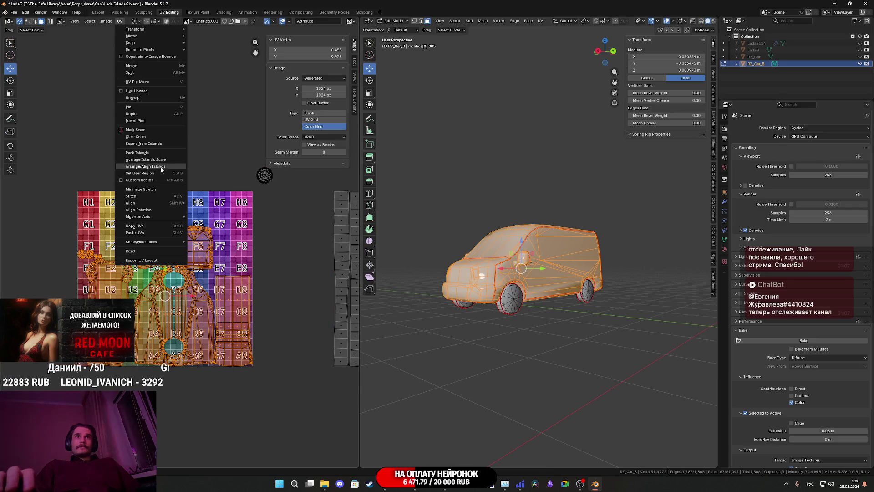
pyautogui.click(137, 152)
pyautogui.click(125, 258)
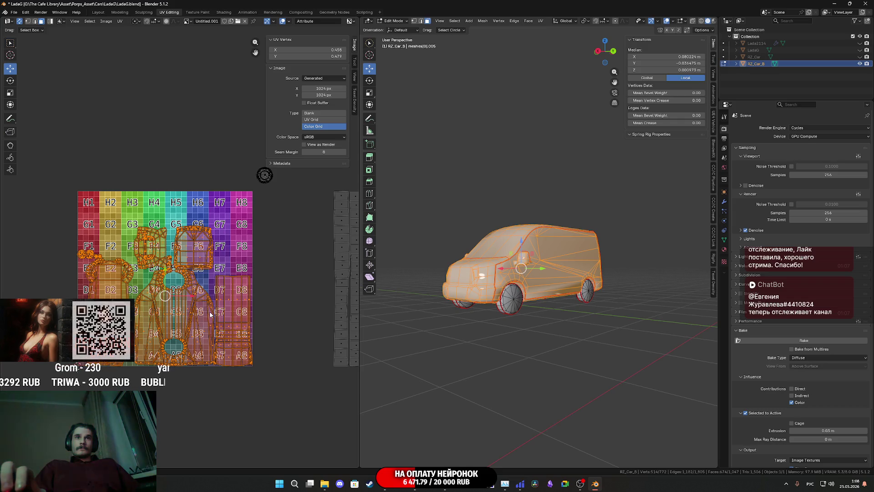
pyautogui.press('KP_Decimal')
pyautogui.scroll(4, 162, 281)
pyautogui.moveTo(162, 282)
pyautogui.mouseDown(button='middle')
pyautogui.moveTo(235, 286)
pyautogui.moveTo(317, 322)
pyautogui.mouseUp(button='middle')
# Step: Switch the viewport to Material Preview and view the van's front from above
pyautogui.press('z')
pyautogui.click(528, 347)
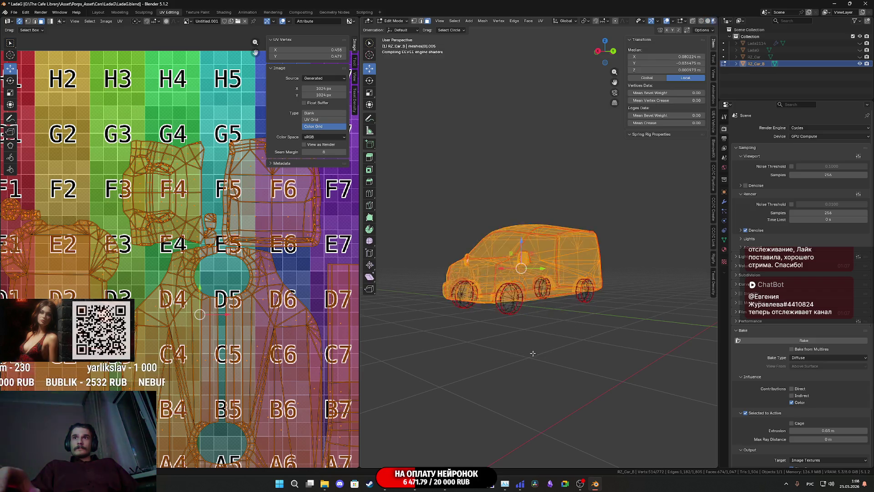
pyautogui.scroll(2, 532, 345)
pyautogui.scroll(8, 518, 341)
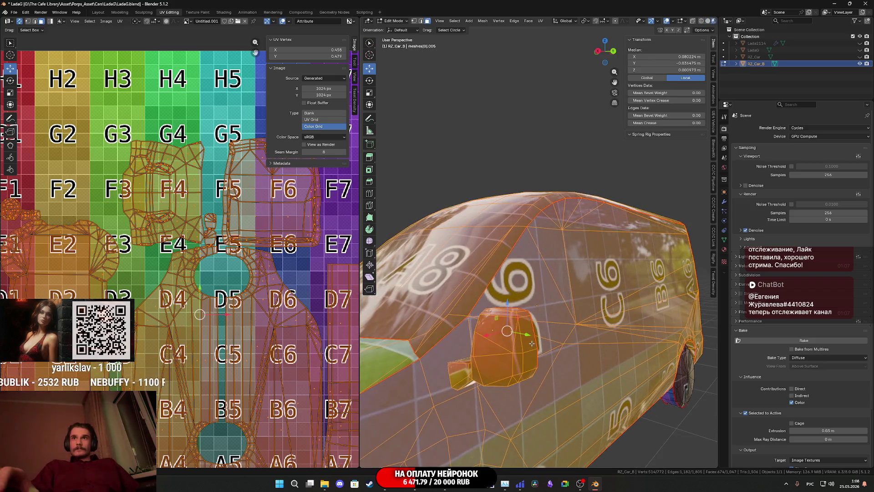
pyautogui.scroll(-10, 379, 352)
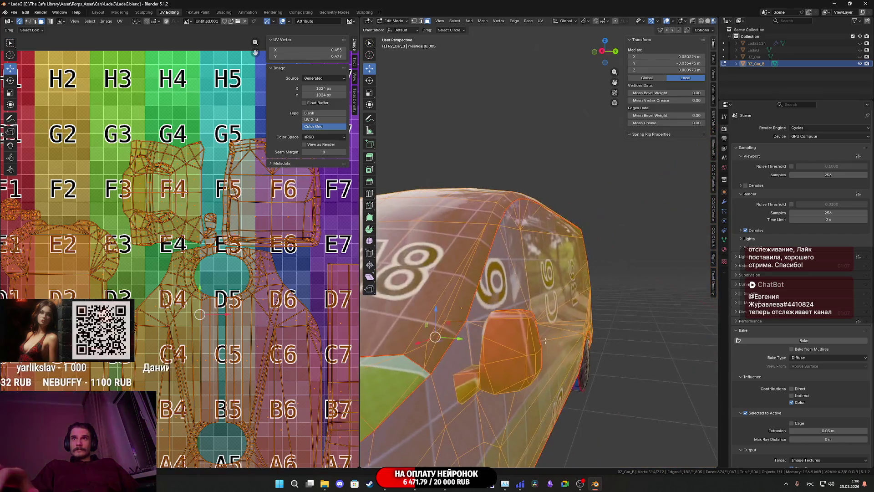
pyautogui.moveTo(567, 324); pyautogui.dragTo(538, 314, button='middle')
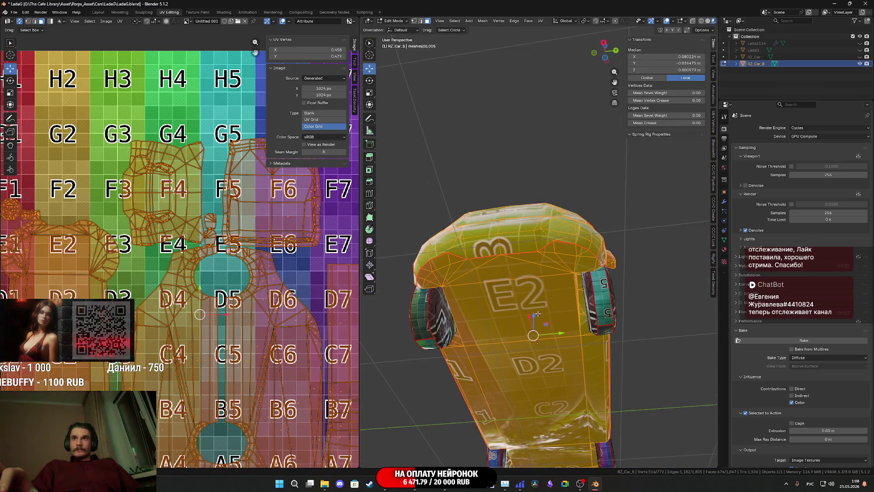
# Step: Select the E2 front island, shrink it, and place it near C1
pyautogui.click(536, 314)
pyautogui.hotkey('ctrl', 'l')
pyautogui.scroll(-4, 209, 231)
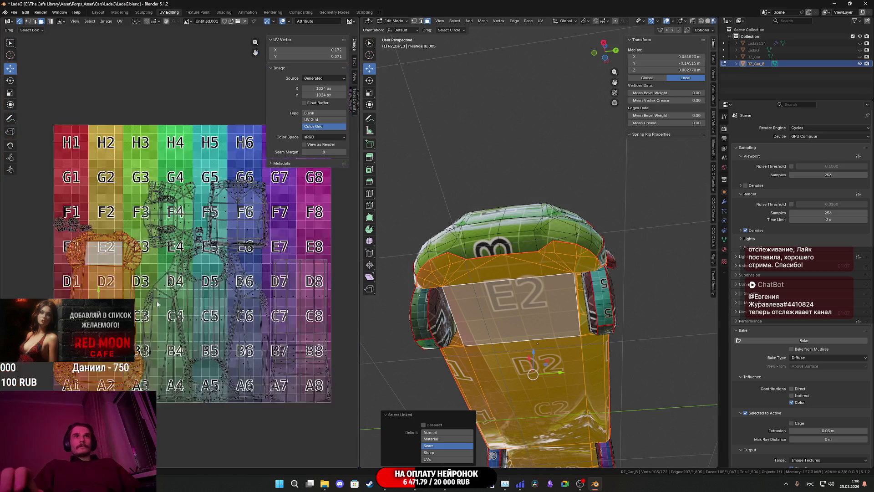
pyautogui.press('s')
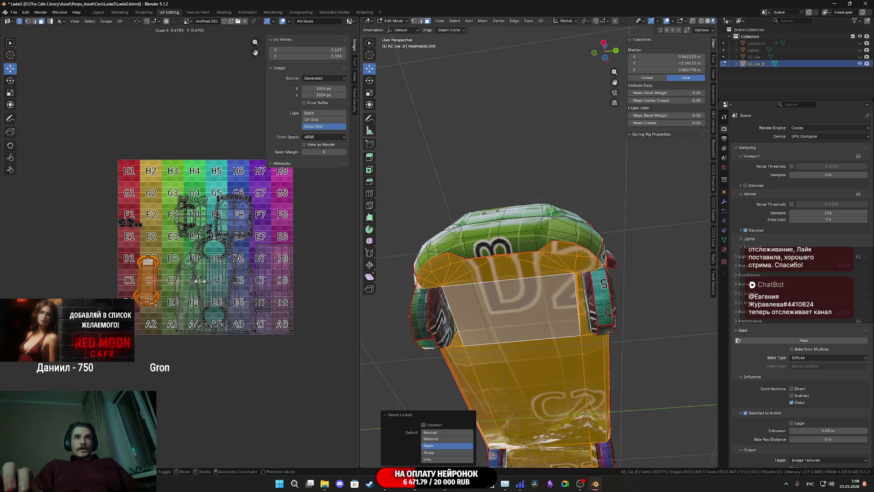
pyautogui.press('Return')
pyautogui.press('g')
pyautogui.click(155, 312)
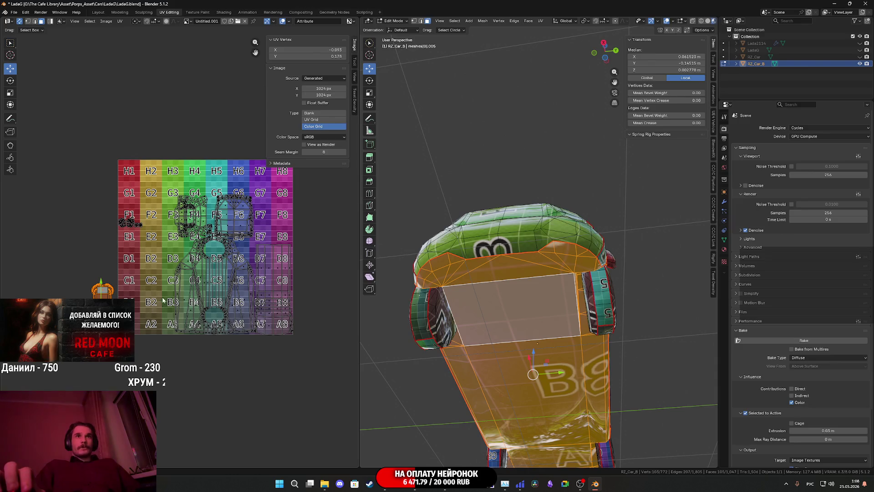
pyautogui.scroll(3, 163, 300)
# Step: Move the small island near F1 to the left, off the grid
pyautogui.click(165, 209)
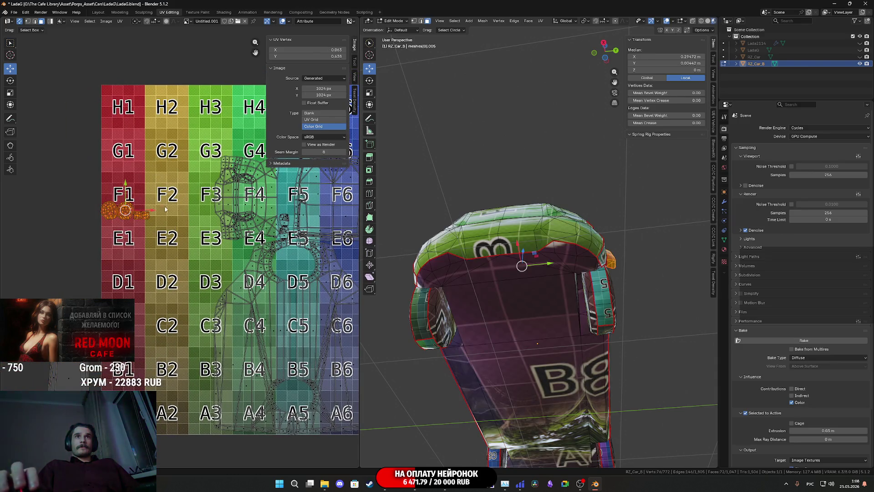
pyautogui.moveTo(523, 287); pyautogui.dragTo(467, 347, button='middle')
pyautogui.scroll(5, 251, 281)
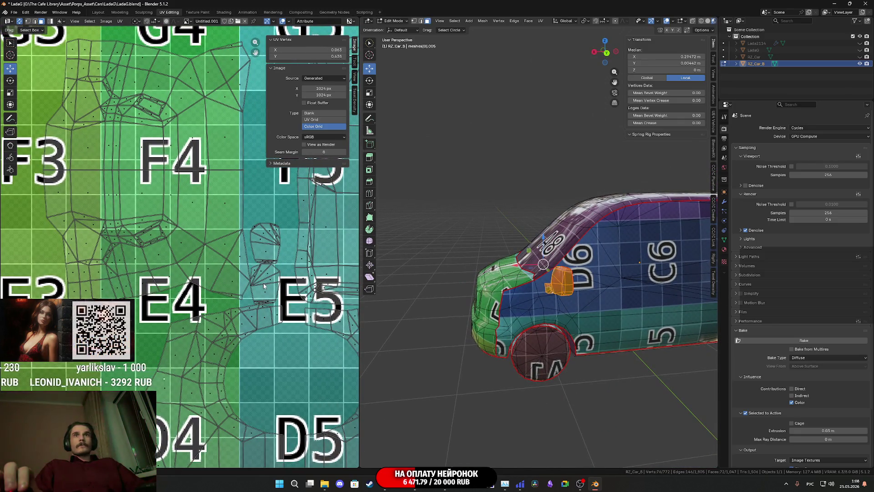
pyautogui.moveTo(542, 264); pyautogui.dragTo(488, 267, button='middle')
pyautogui.scroll(-4, 266, 309)
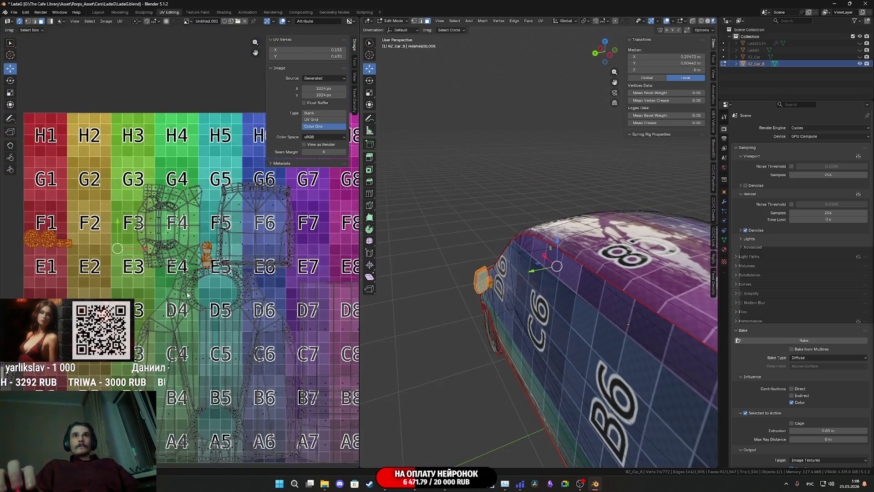
pyautogui.scroll(-1, 198, 264)
pyautogui.press('g')
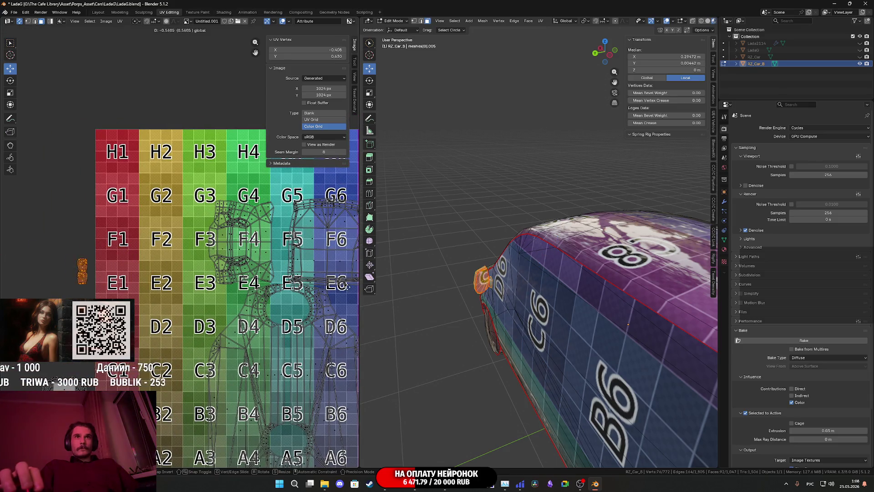
pyautogui.click(180, 251)
# Step: Recentre the UV grid and select the long face strip on the car side
pyautogui.scroll(-4, 180, 251)
pyautogui.scroll(2, 282, 311)
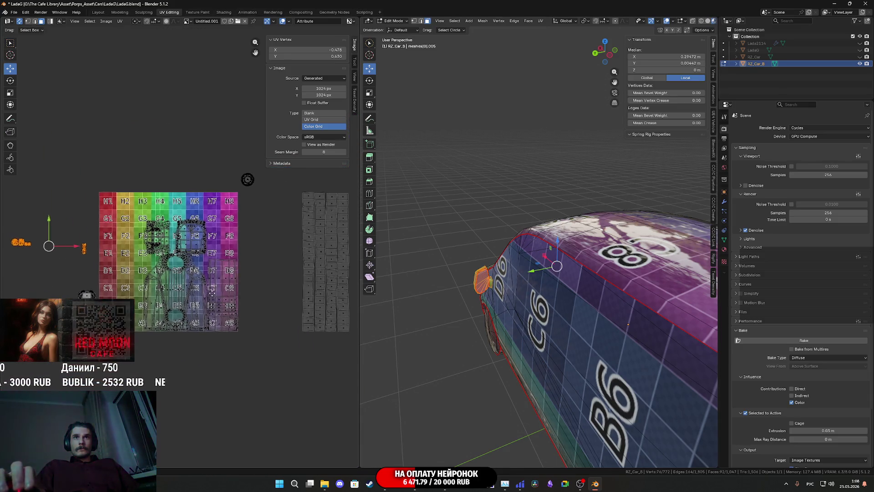
pyautogui.moveTo(335, 342); pyautogui.dragTo(335, 307, button='middle')
pyautogui.scroll(-2, 552, 309)
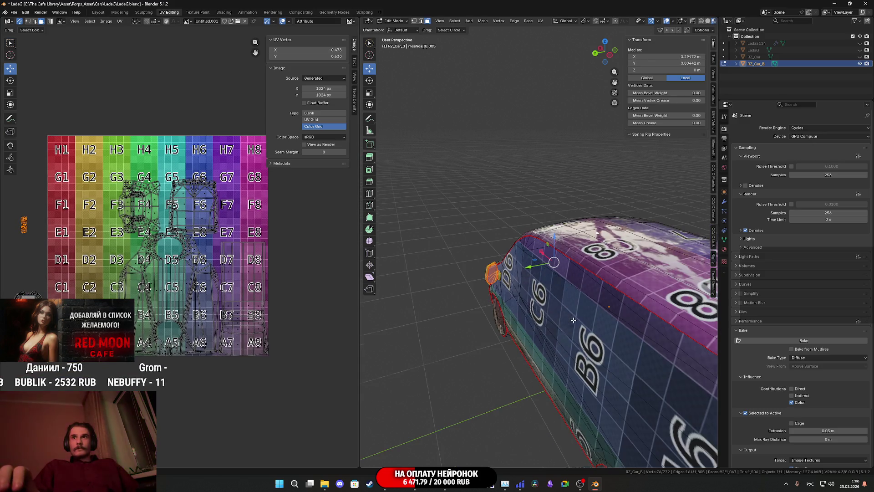
pyautogui.click(552, 308)
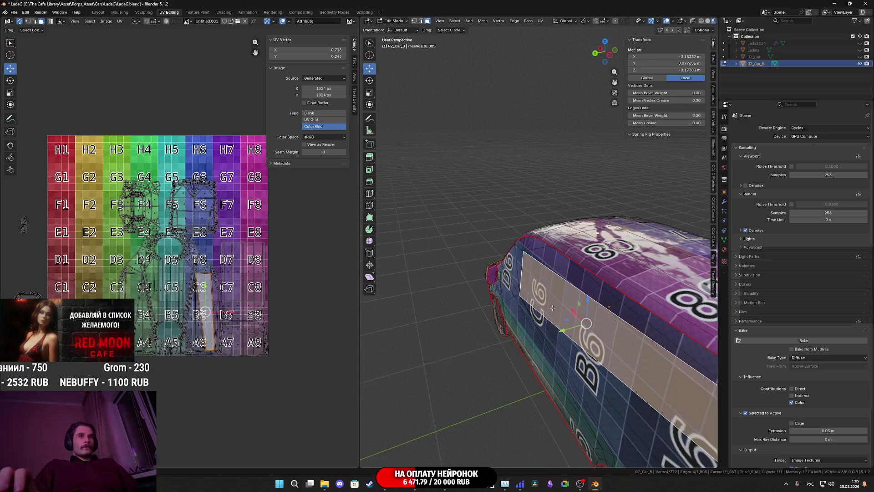
# Step: Enlarge the side and roof UV islands by 1.3152, reposition them, and pick the vertex near B7
pyautogui.click(135, 289)
pyautogui.press('l')
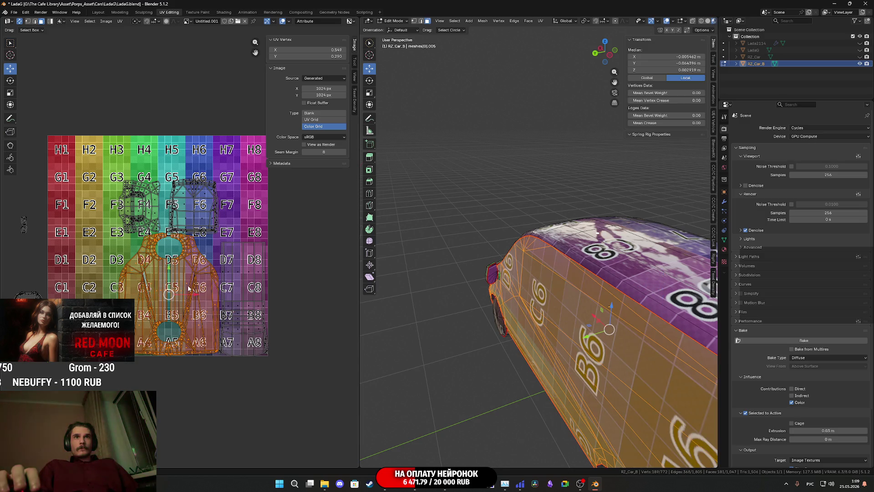
pyautogui.moveTo(190, 285); pyautogui.dragTo(167, 296, button='middle')
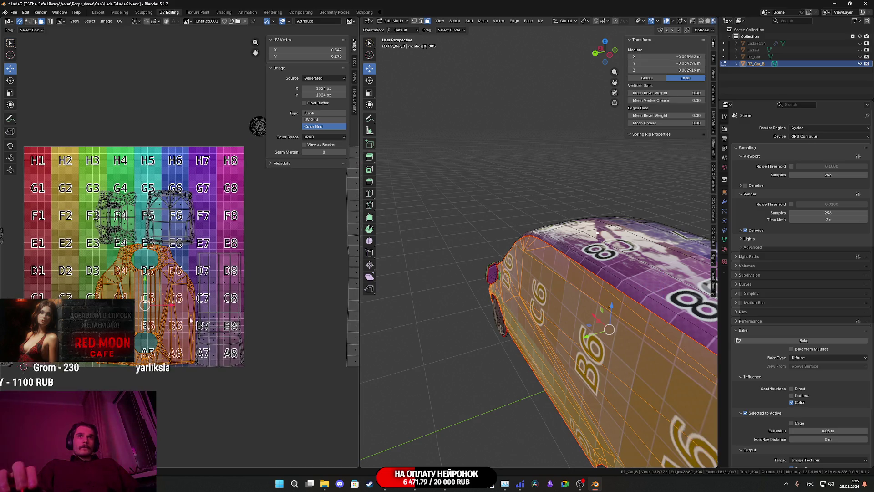
pyautogui.press('l')
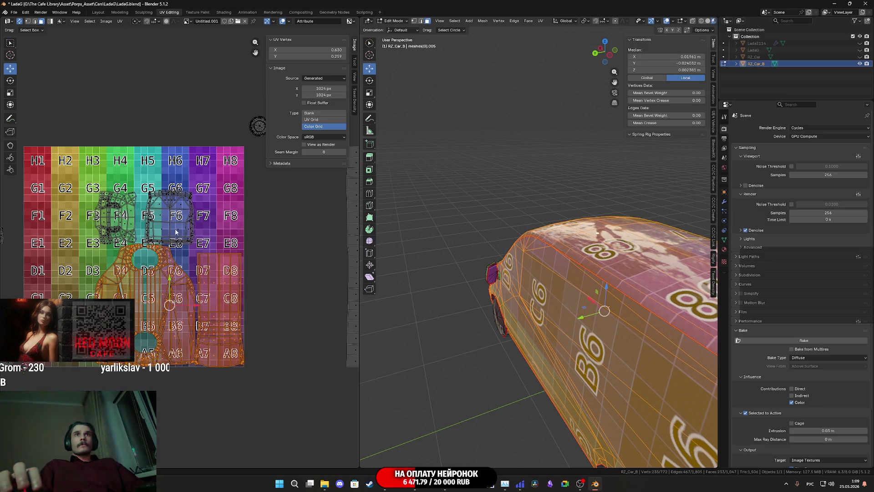
pyautogui.press('l')
pyautogui.press('l')
pyautogui.press('s')
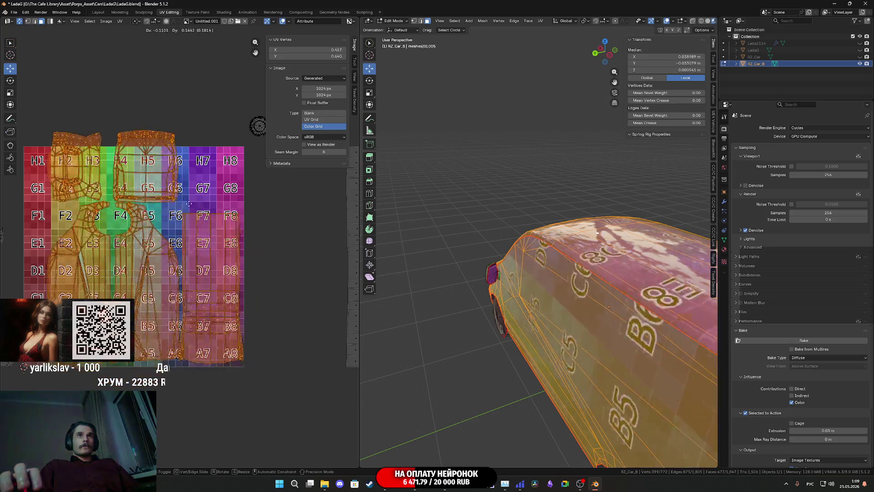
pyautogui.click(173, 212)
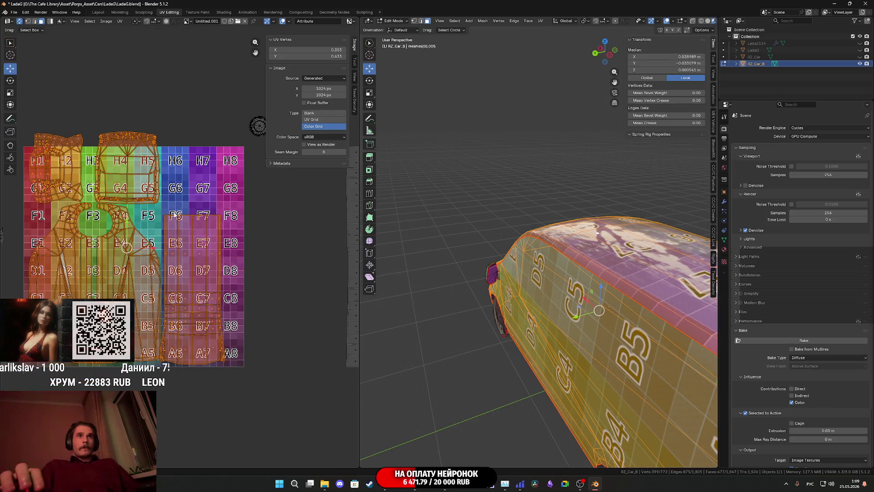
pyautogui.moveTo(198, 300)
pyautogui.mouseDown(button='middle')
pyautogui.moveTo(246, 295)
pyautogui.moveTo(239, 291)
pyautogui.mouseUp(button='middle')
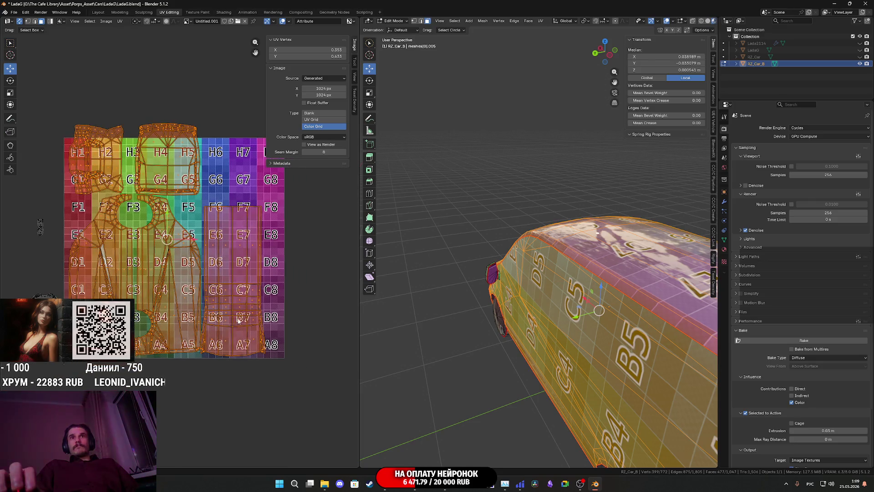
pyautogui.click(240, 320)
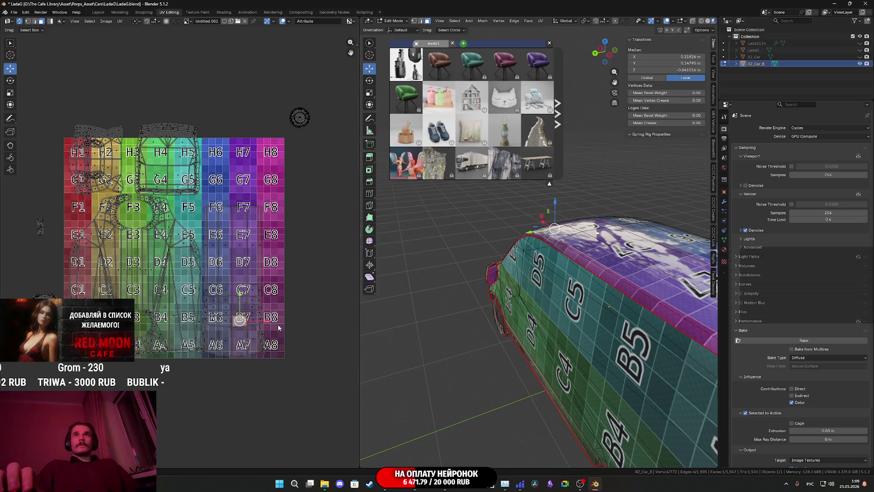
# Step: Merge the UV vertices near B7 at their centre, clear the selection, and close the asset popup
pyautogui.click(278, 325)
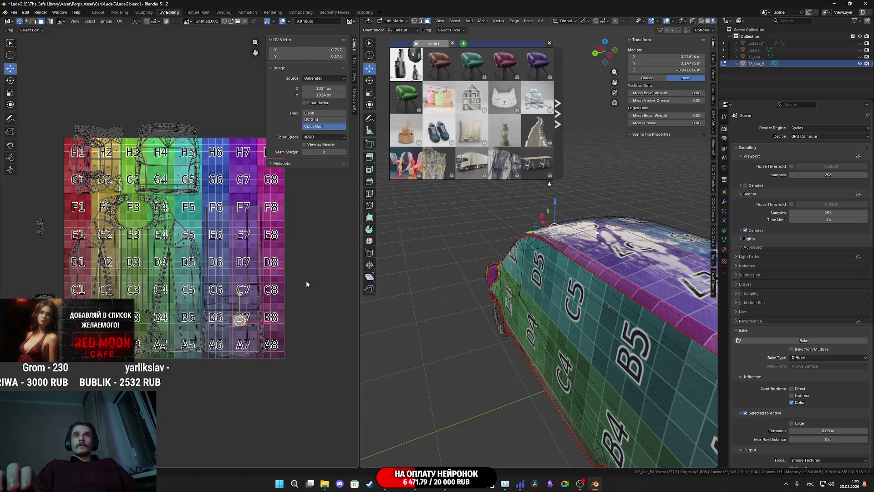
pyautogui.hotkey('alt', 'a')
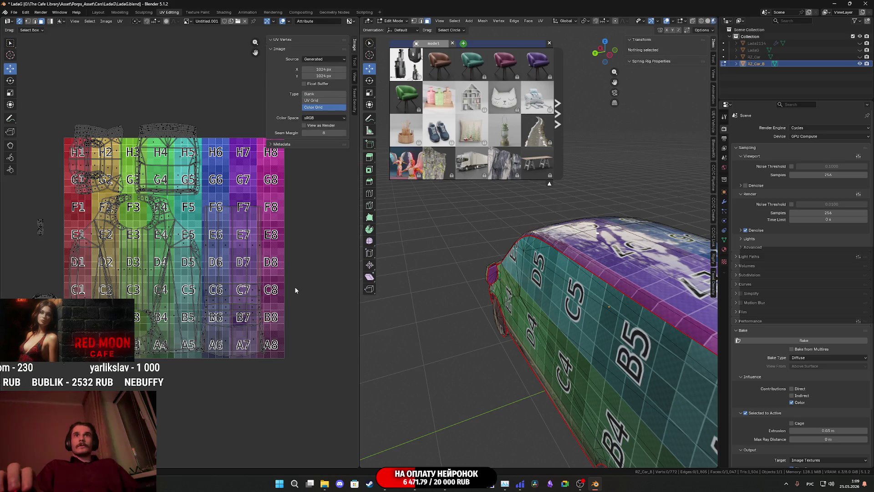
pyautogui.hotkey('ctrl', 'z')
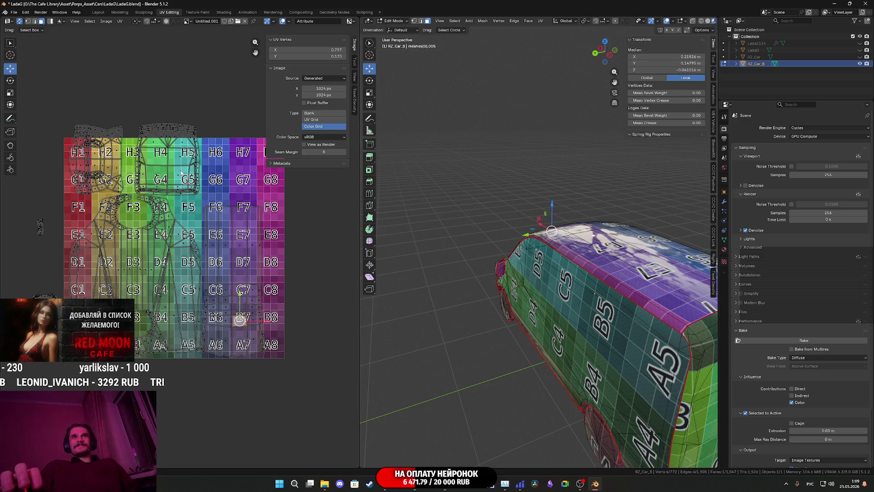
# Step: Select the whole rear-face UV island, starting from the face at G5
pyautogui.click(181, 170)
pyautogui.scroll(3, 181, 170)
pyautogui.moveTo(285, 141)
pyautogui.mouseDown(button='middle')
pyautogui.moveTo(229, 116)
pyautogui.moveTo(276, 273)
pyautogui.mouseUp(button='middle')
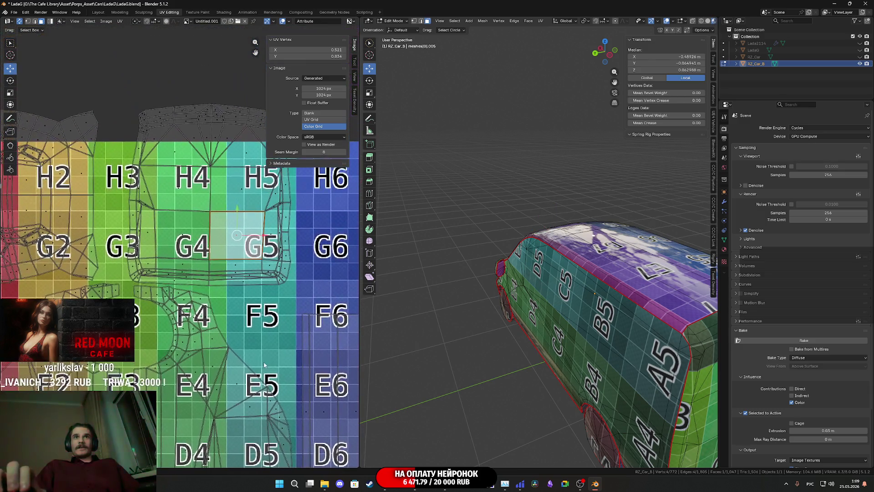
pyautogui.scroll(-1, 276, 272)
pyautogui.scroll(-2, 277, 273)
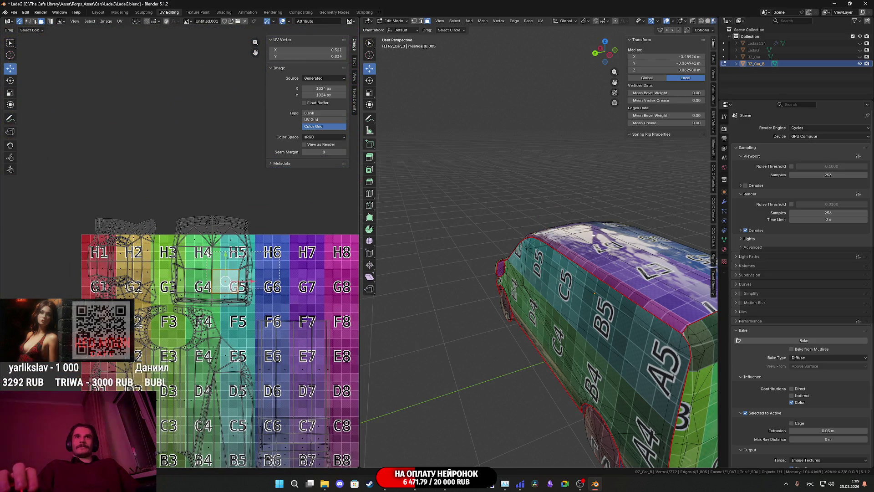
pyautogui.press('ctrl+KP_Add')
pyautogui.hotkey('ctrl', 'l')
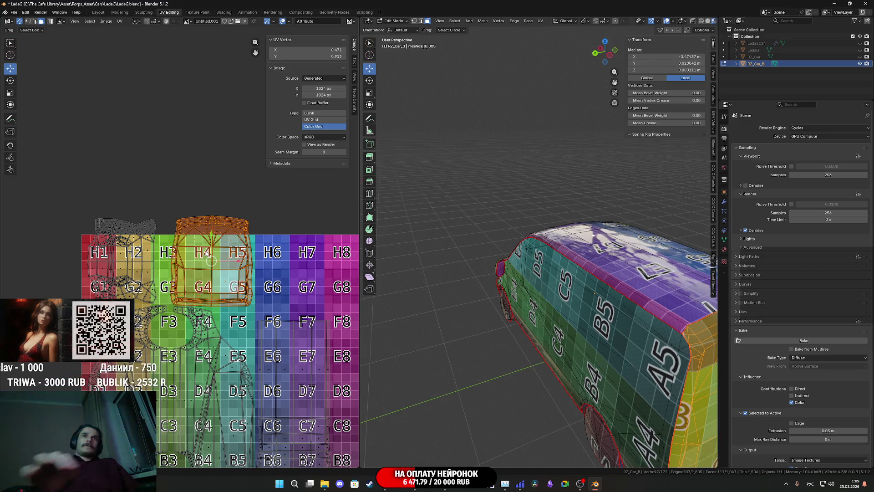
pyautogui.scroll(-3, 265, 281)
pyautogui.moveTo(302, 222); pyautogui.dragTo(254, 184, button='middle')
pyautogui.scroll(3, 191, 247)
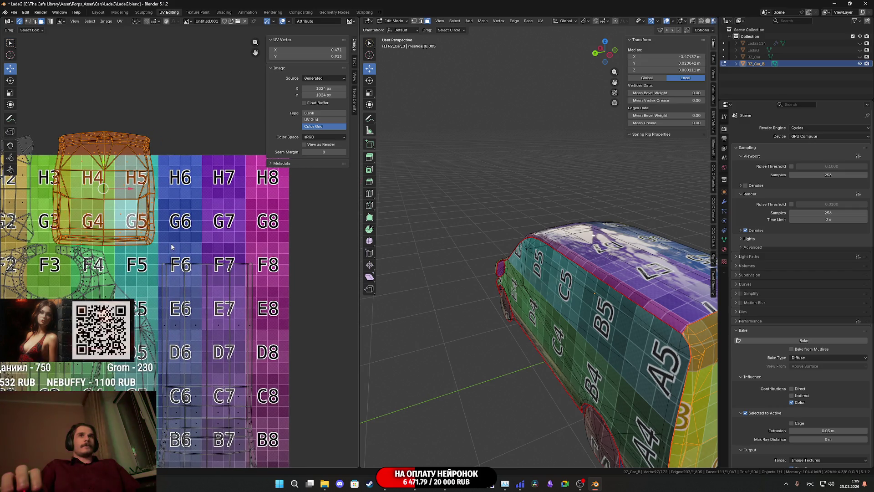
# Step: Move the rear-face island over cells H6–G7 and turn it a quarter turn
pyautogui.press('g')
pyautogui.click(268, 256)
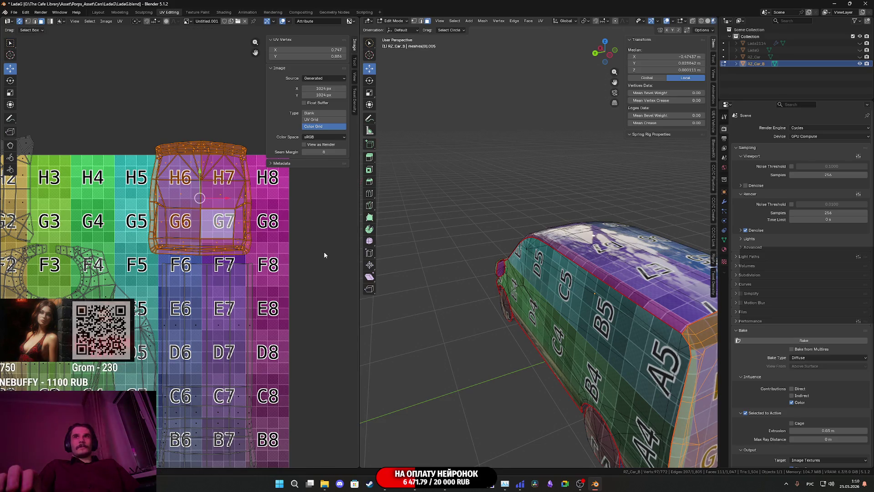
pyautogui.moveTo(450, 303); pyautogui.dragTo(519, 300, button='middle')
pyautogui.press('r')
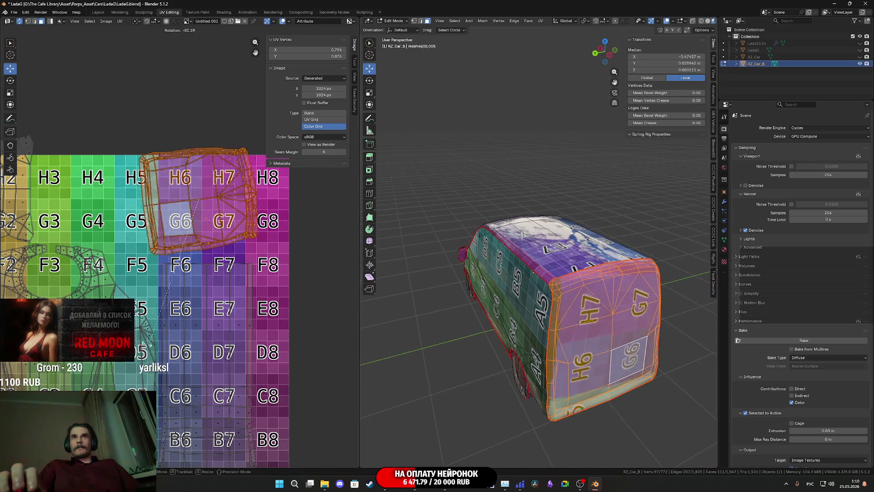
pyautogui.press('Return')
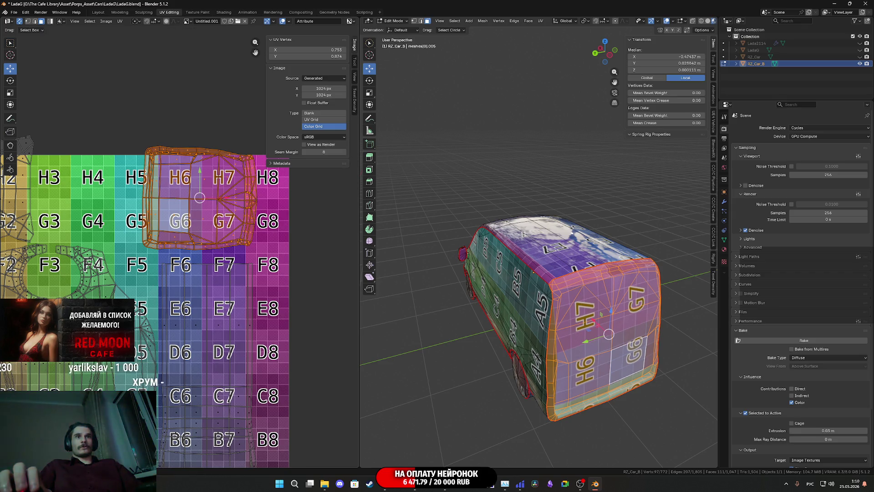
# Step: Fine-tune the rear-face island's position so the rear shows H7, G7, H8 and G8
pyautogui.scroll(2, 185, 274)
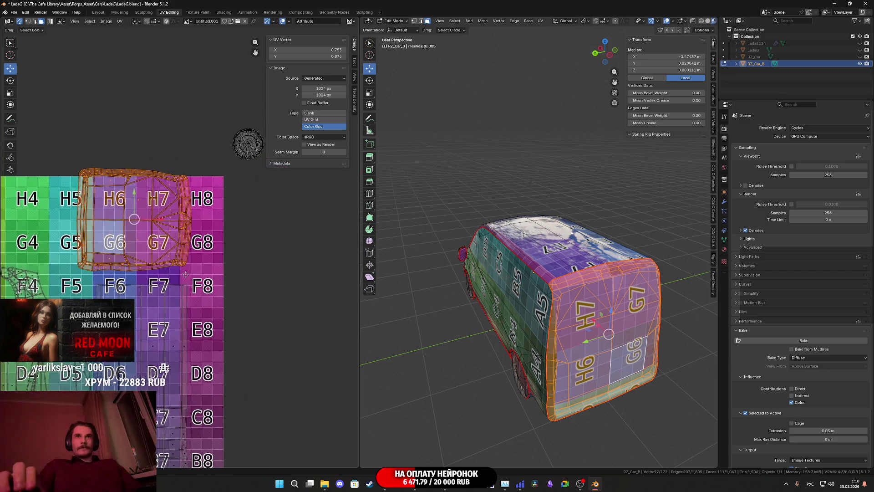
pyautogui.press('g')
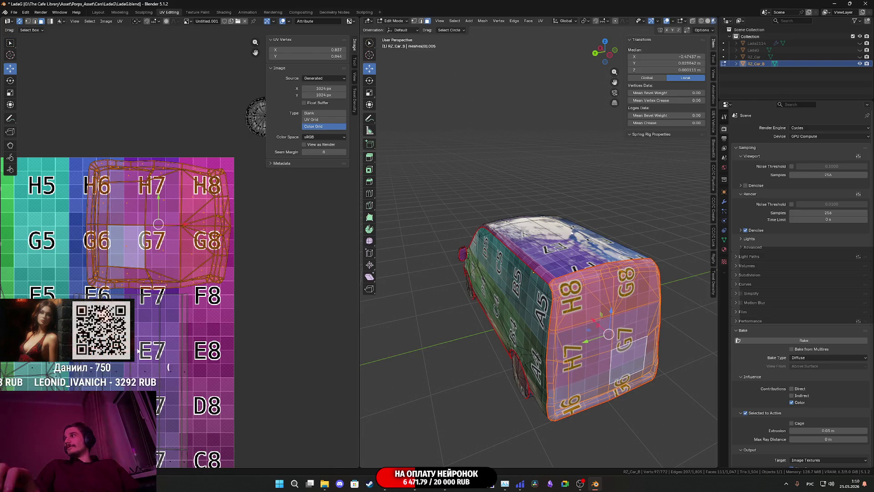
pyautogui.scroll(3, 167, 313)
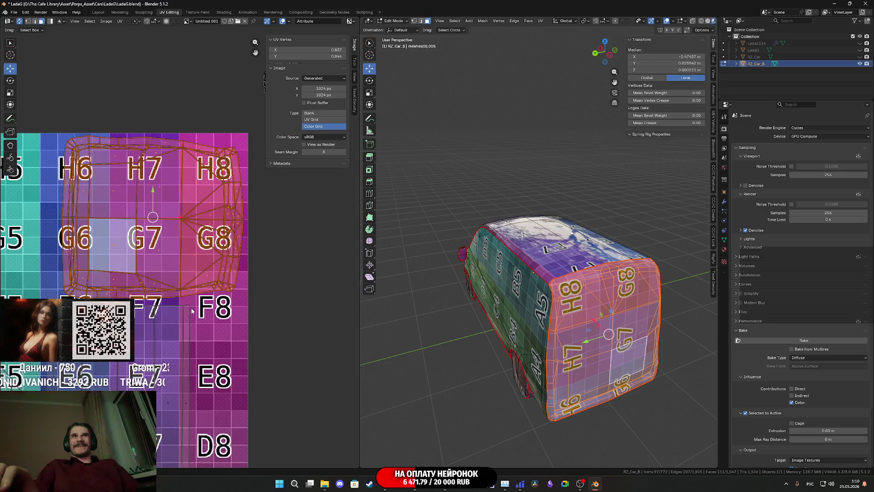
pyautogui.moveTo(198, 303); pyautogui.dragTo(174, 319, button='middle')
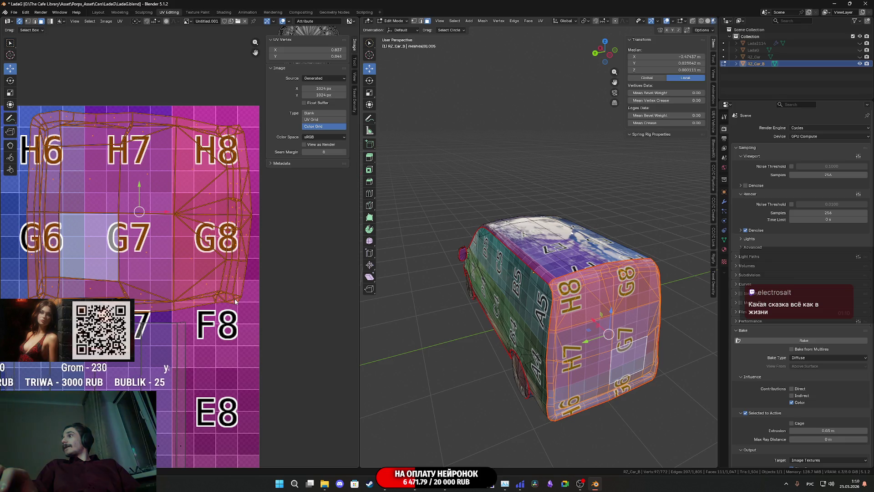
pyautogui.moveTo(215, 292); pyautogui.dragTo(266, 304, button='middle')
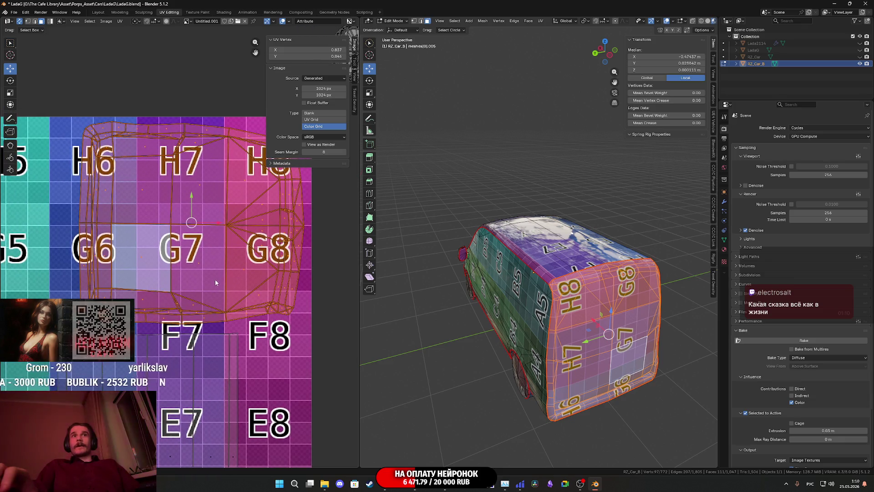
pyautogui.moveTo(211, 227); pyautogui.dragTo(182, 228, button='middle')
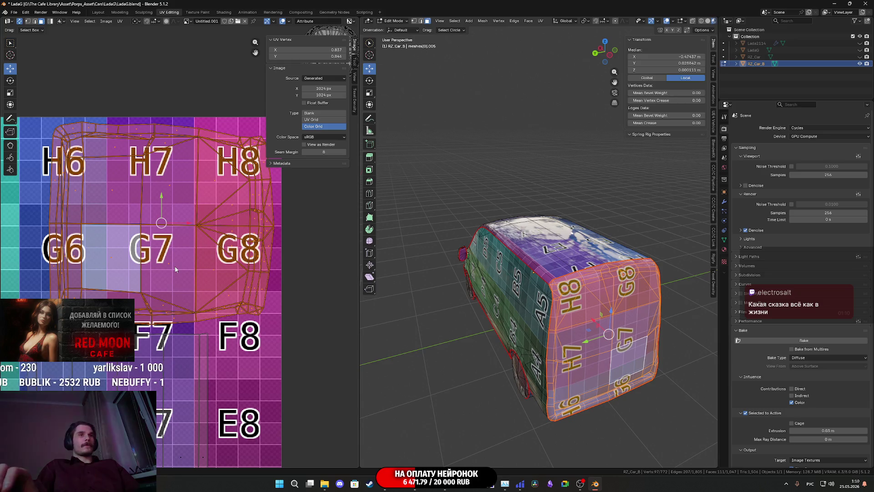
pyautogui.press('g')
pyautogui.click(198, 277)
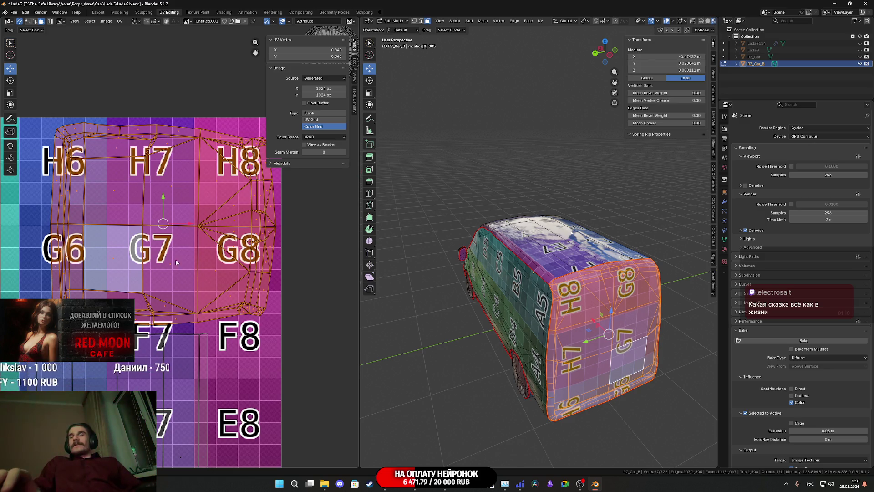
pyautogui.scroll(-2, 173, 252)
pyautogui.scroll(-2, 173, 253)
pyautogui.hscroll(-10, 305, 264)
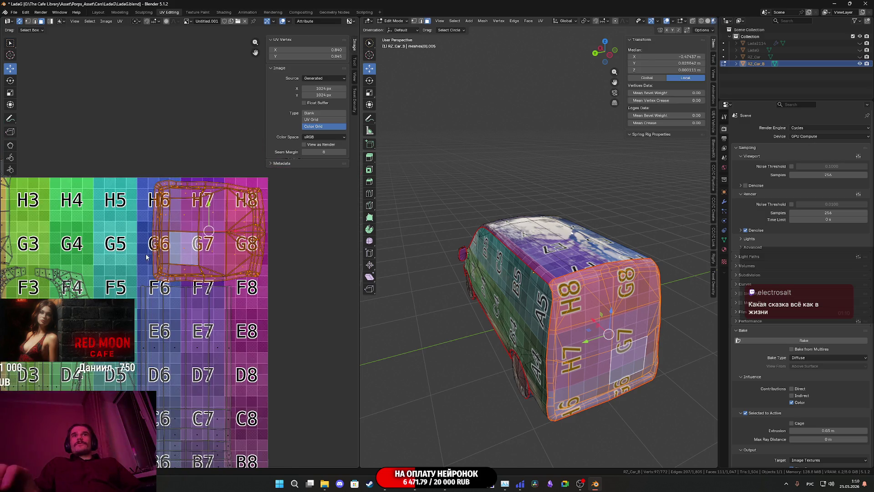
pyautogui.click(197, 224)
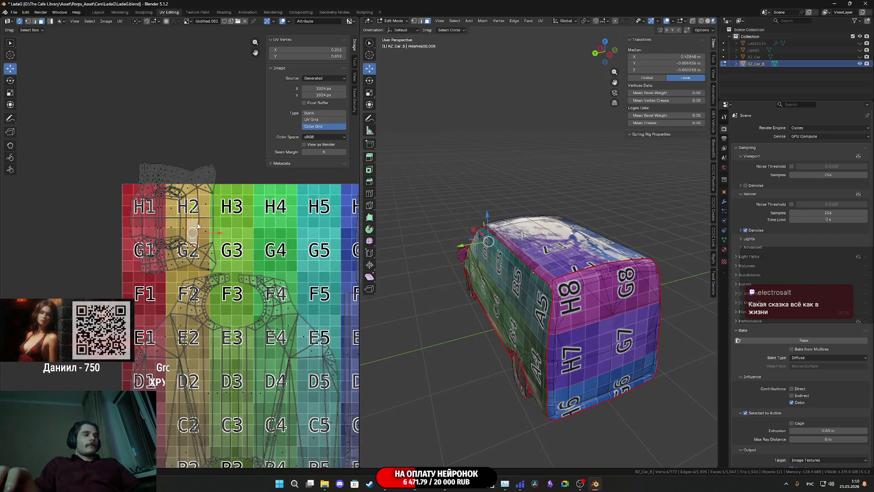
# Step: Move the whole front-end UV island onto cells H1–H2
pyautogui.hotkey('ctrl', 'l')
pyautogui.hscroll(5, 155, 223)
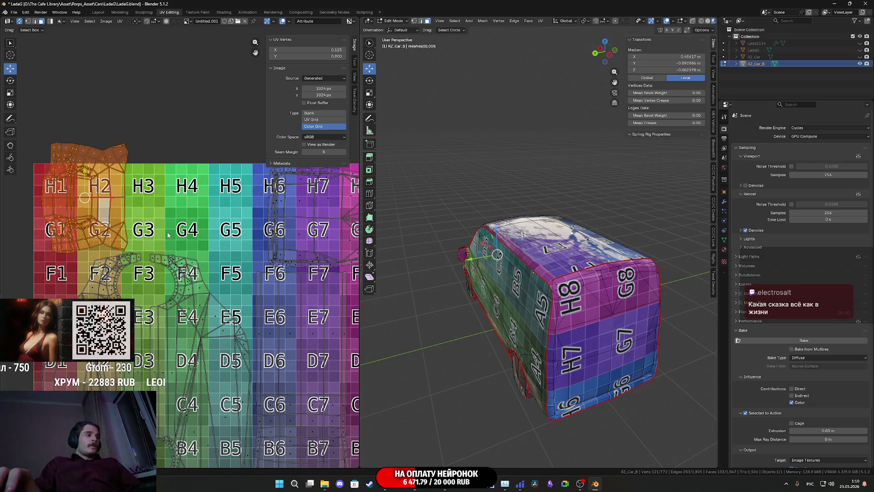
pyautogui.press('g')
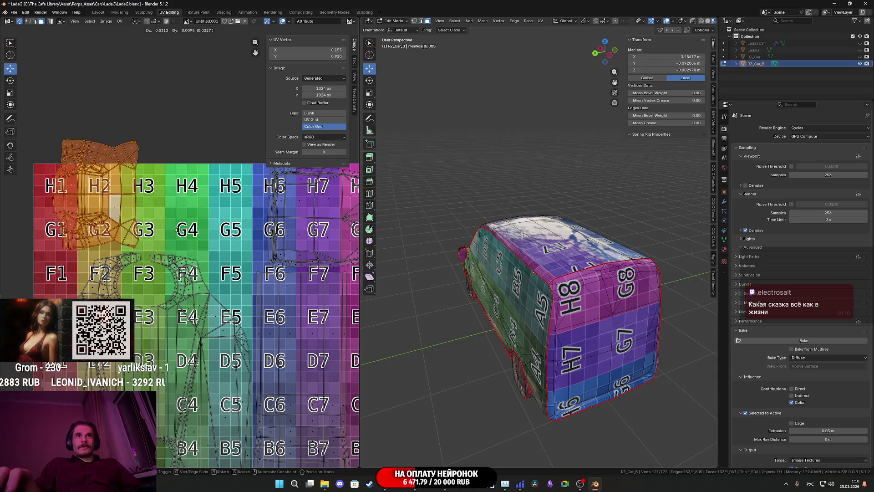
pyautogui.click(177, 236)
pyautogui.moveTo(455, 286); pyautogui.dragTo(587, 287, button='middle')
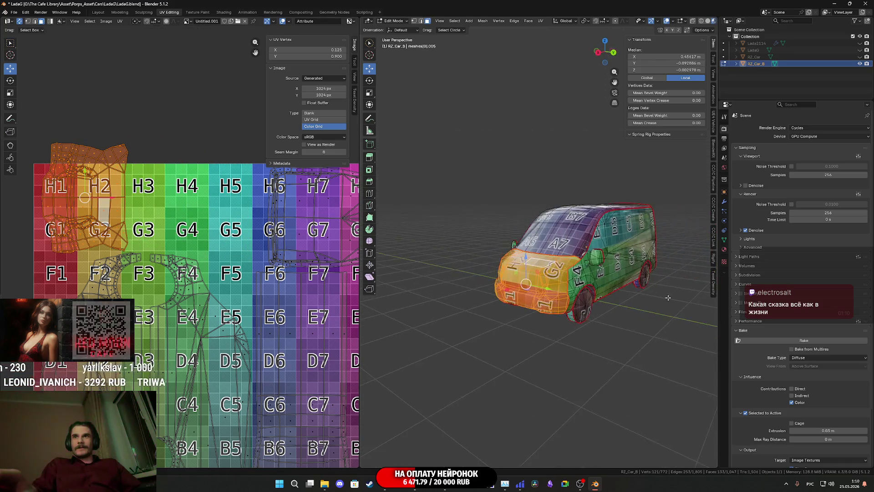
# Step: Select the entire long side island covering cells F6–A7
pyautogui.scroll(-2, 65, 270)
pyautogui.moveTo(65, 271); pyautogui.dragTo(50, 232, button='middle')
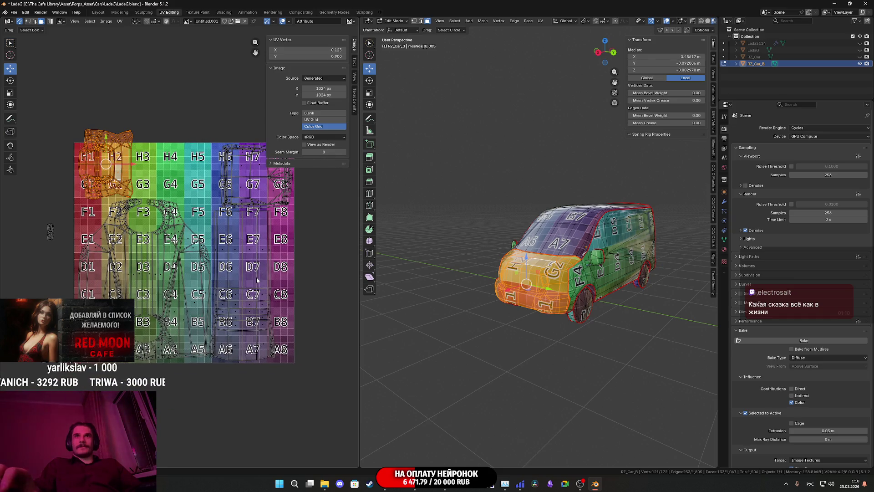
pyautogui.click(257, 277)
pyautogui.hotkey('ctrl', 'l')
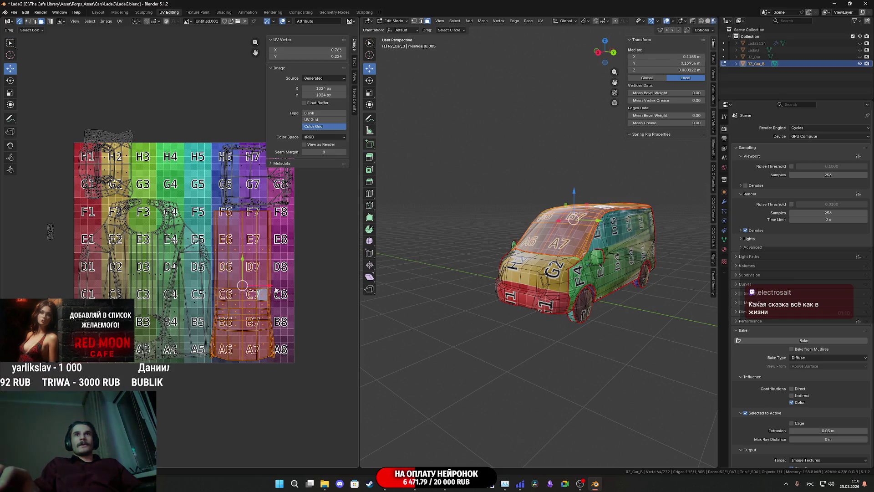
# Step: Slide the long side island right so it covers cells F7–A8
pyautogui.scroll(3, 275, 290)
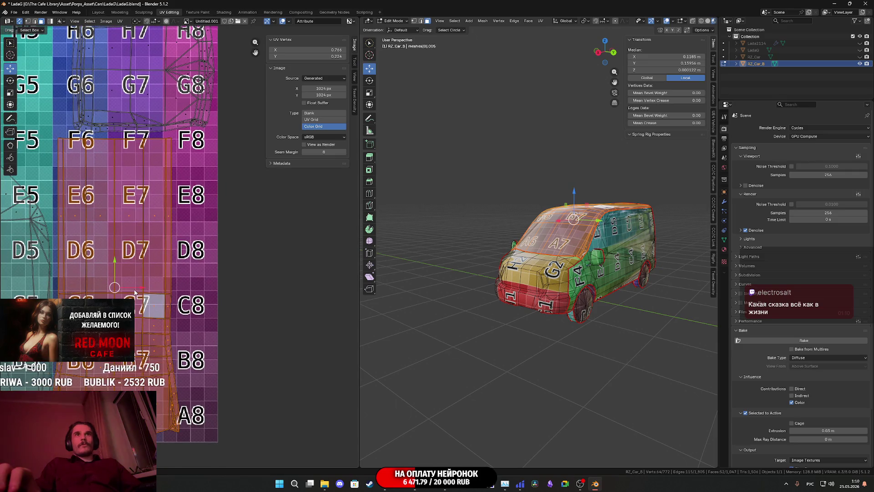
pyautogui.press('g')
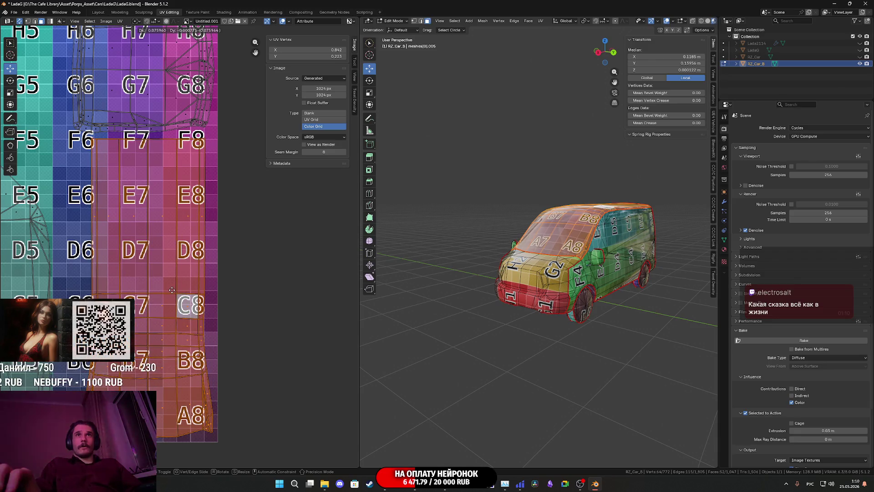
pyautogui.click(173, 294)
pyautogui.scroll(-5, 173, 294)
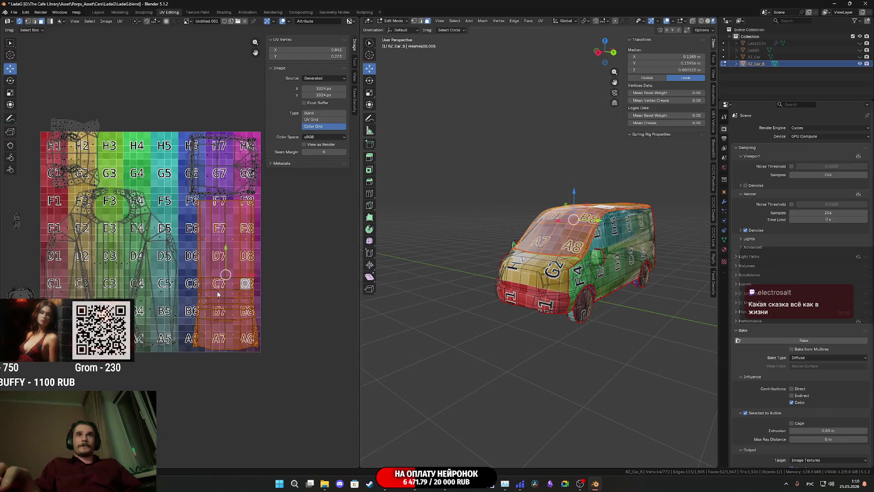
pyautogui.moveTo(218, 104); pyautogui.dragTo(260, 141, button='middle')
pyautogui.scroll(2, 221, 293)
pyautogui.moveTo(276, 323)
pyautogui.mouseDown(button='middle')
pyautogui.moveTo(265, 307)
pyautogui.moveTo(209, 327)
pyautogui.mouseUp(button='middle')
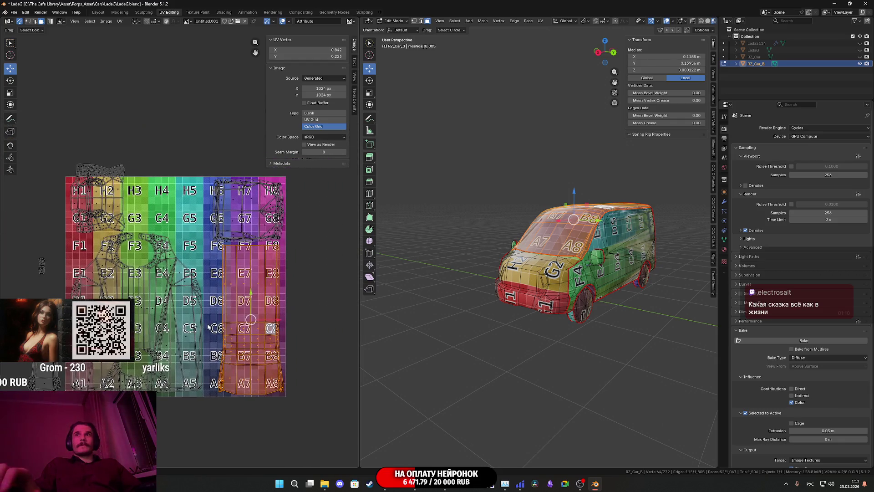
pyautogui.moveTo(455, 296); pyautogui.dragTo(638, 296, button='middle')
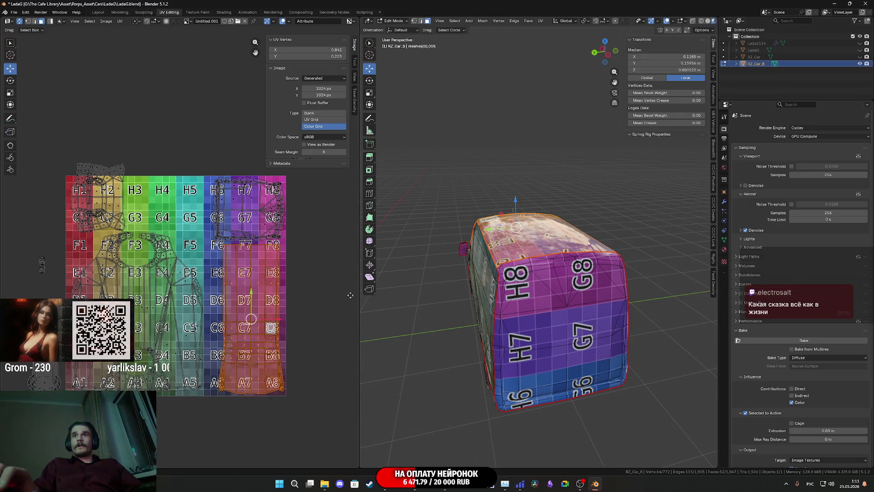
pyautogui.moveTo(0, 297); pyautogui.dragTo(2, 284, button='middle')
pyautogui.scroll(1, 117, 193)
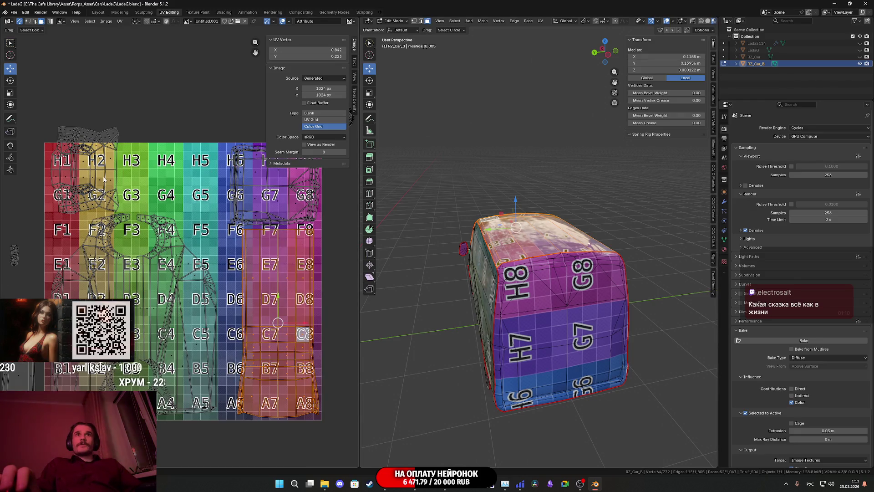
# Step: Select the whole H1–H2 front island and begin rotating it
pyautogui.click(104, 179)
pyautogui.hotkey('ctrl', 'l')
pyautogui.moveTo(104, 180)
pyautogui.mouseDown(button='middle')
pyautogui.moveTo(81, 188)
pyautogui.moveTo(124, 230)
pyautogui.mouseUp(button='middle')
pyautogui.scroll(-1, 87, 207)
pyautogui.press('r')
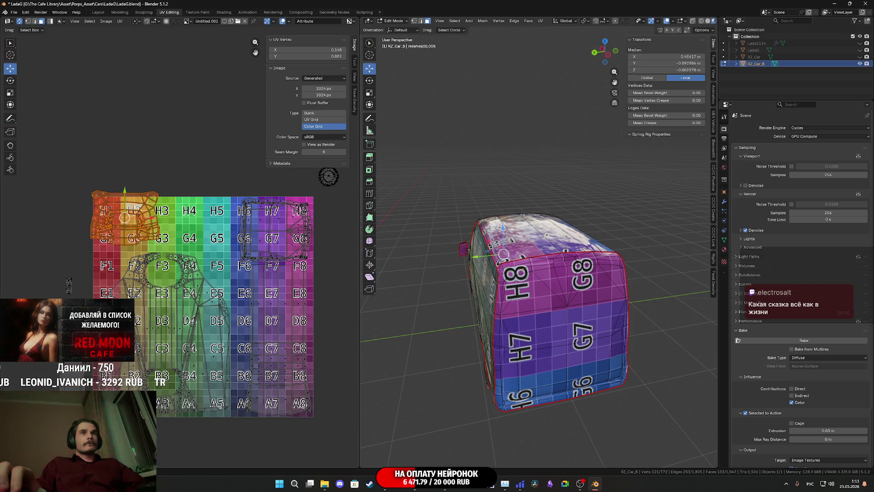
# Step: Turn the front UV island 180° so H1 and H2 read upright
pyautogui.hotkey('ctrl', 'z')
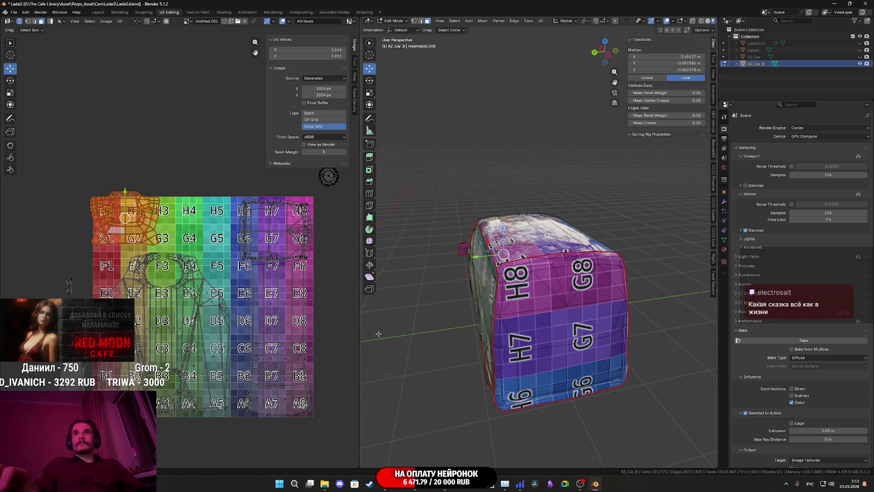
pyautogui.moveTo(378, 334); pyautogui.dragTo(682, 301, button='middle')
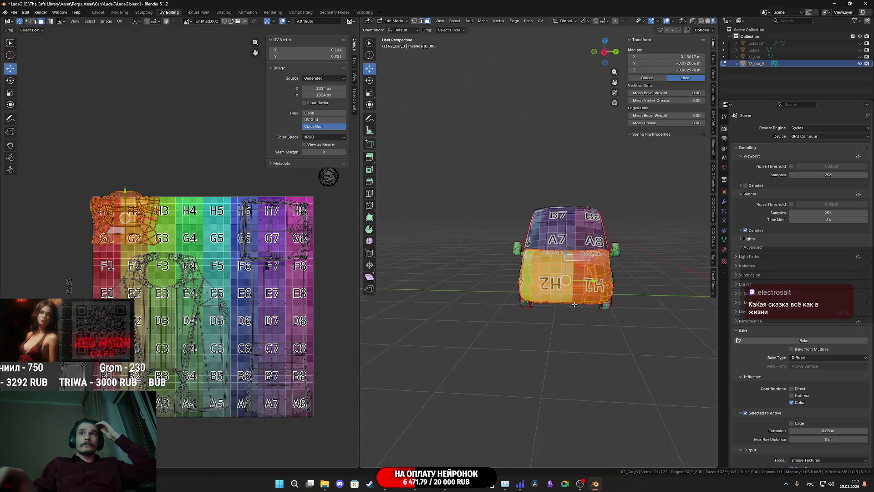
pyautogui.scroll(2, 167, 249)
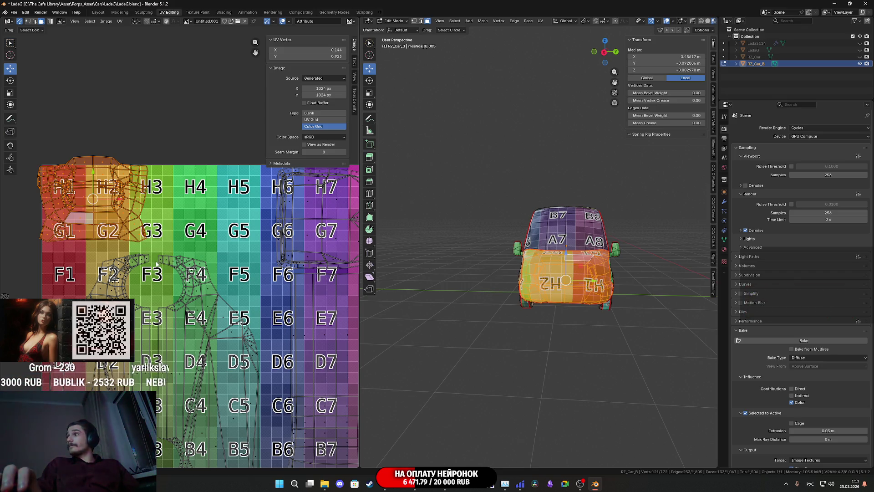
pyautogui.moveTo(118, 250)
pyautogui.mouseDown(button='middle')
pyautogui.moveTo(126, 285)
pyautogui.moveTo(150, 289)
pyautogui.mouseUp(button='middle')
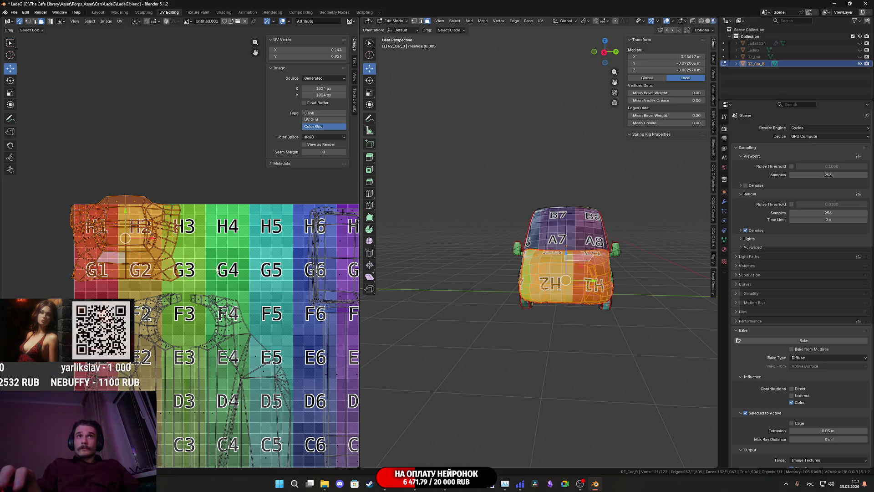
pyautogui.moveTo(609, 298); pyautogui.dragTo(611, 329, button='middle')
pyautogui.scroll(2, 611, 329)
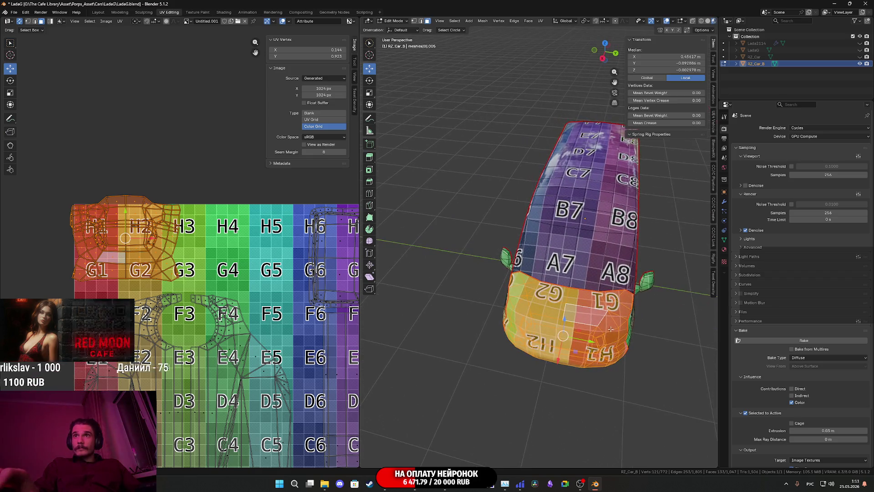
pyautogui.scroll(3, 156, 238)
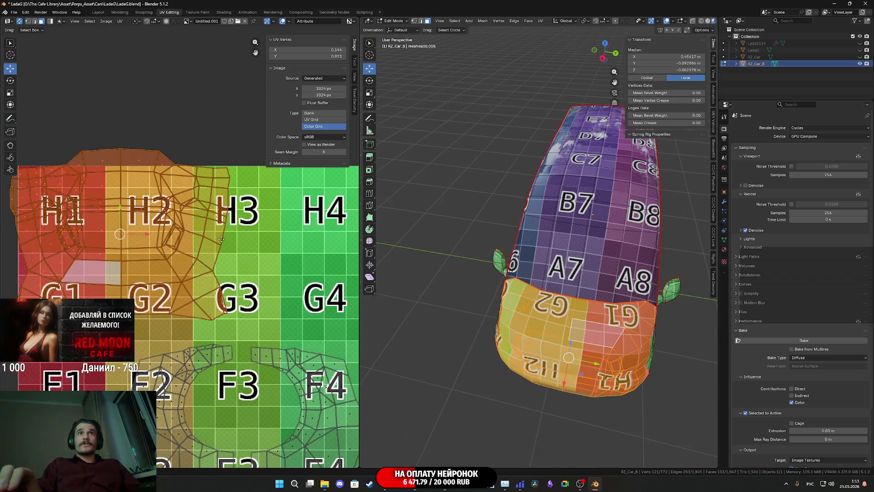
pyautogui.scroll(-2, 223, 243)
pyautogui.moveTo(230, 249); pyautogui.dragTo(191, 246, button='middle')
pyautogui.press('r')
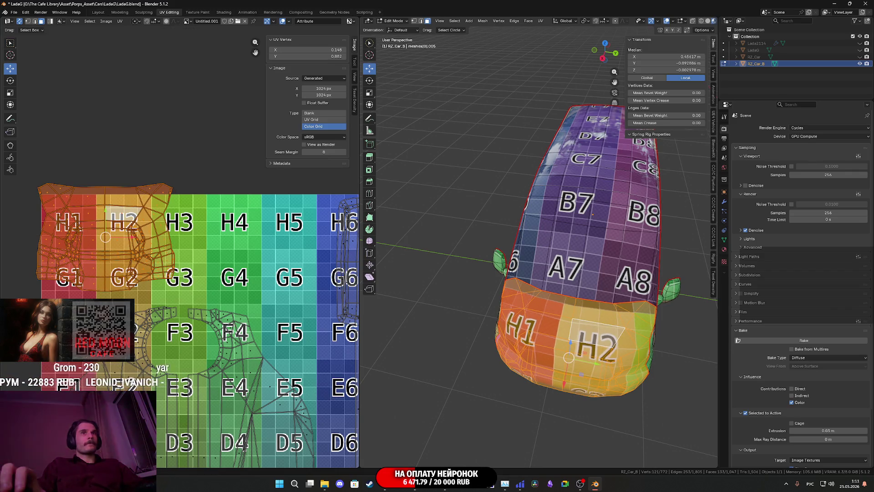
# Step: Shift the front island over cells H1–G3, then box-select the small loose island
pyautogui.moveTo(163, 299)
pyautogui.mouseDown(button='middle')
pyautogui.moveTo(62, 270)
pyautogui.moveTo(234, 256)
pyautogui.mouseUp(button='middle')
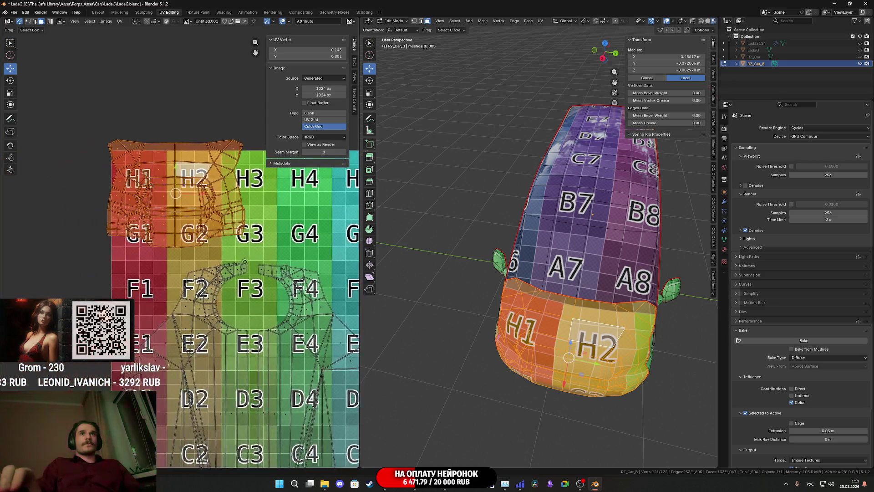
pyautogui.press('g')
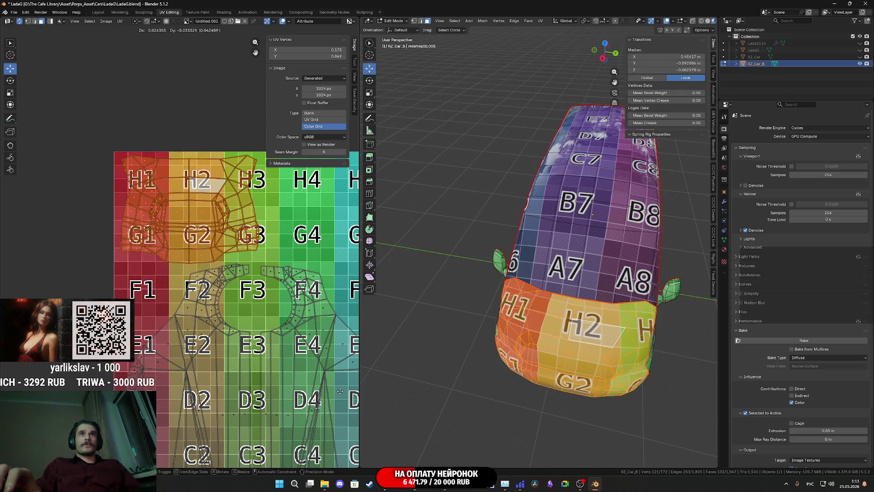
pyautogui.click(341, 388)
pyautogui.scroll(-4, 240, 366)
pyautogui.scroll(3, 161, 333)
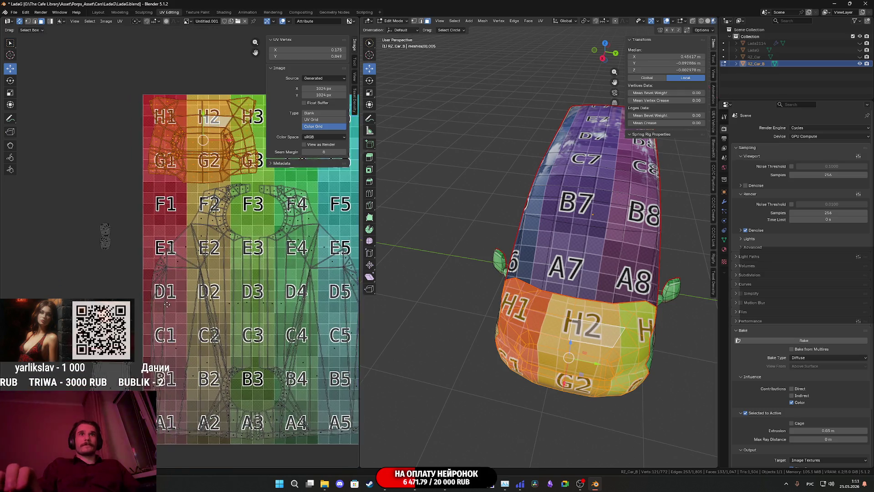
pyautogui.moveTo(133, 297); pyautogui.dragTo(169, 326, button='middle')
pyautogui.moveTo(116, 248); pyautogui.dragTo(117, 249)
# Step: Move the small loose island onto the colour grid near A6
pyautogui.moveTo(117, 249); pyautogui.dragTo(221, 271, button='middle')
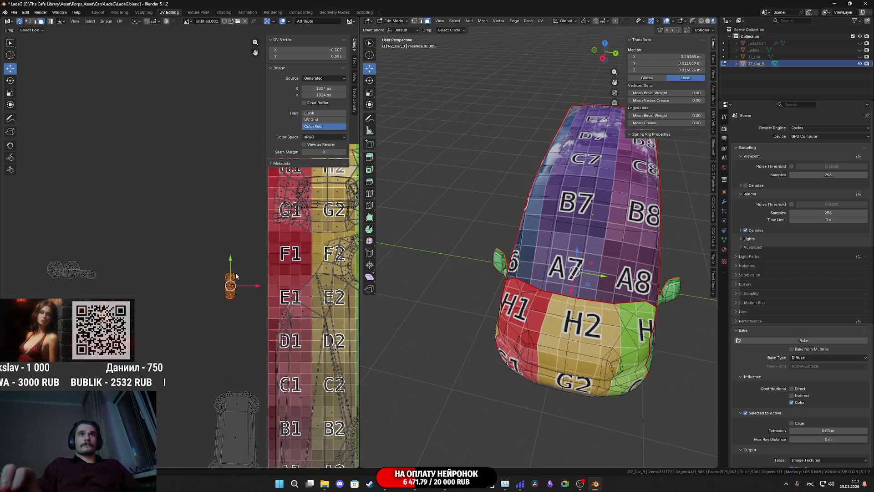
pyautogui.press('g')
pyautogui.click(302, 249)
pyautogui.moveTo(326, 272); pyautogui.dragTo(179, 253, button='middle')
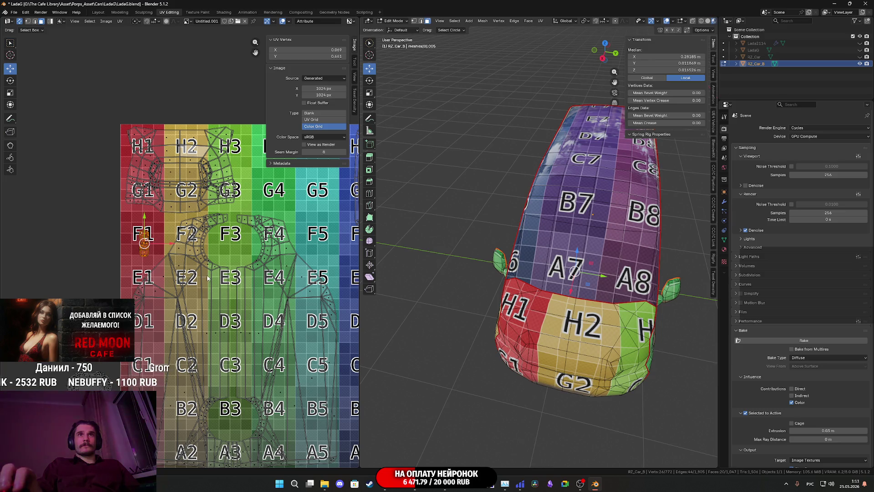
pyautogui.moveTo(220, 293)
pyautogui.mouseDown(button='middle')
pyautogui.moveTo(209, 258)
pyautogui.moveTo(39, 257)
pyautogui.moveTo(28, 250)
pyautogui.moveTo(39, 230)
pyautogui.mouseUp(button='middle')
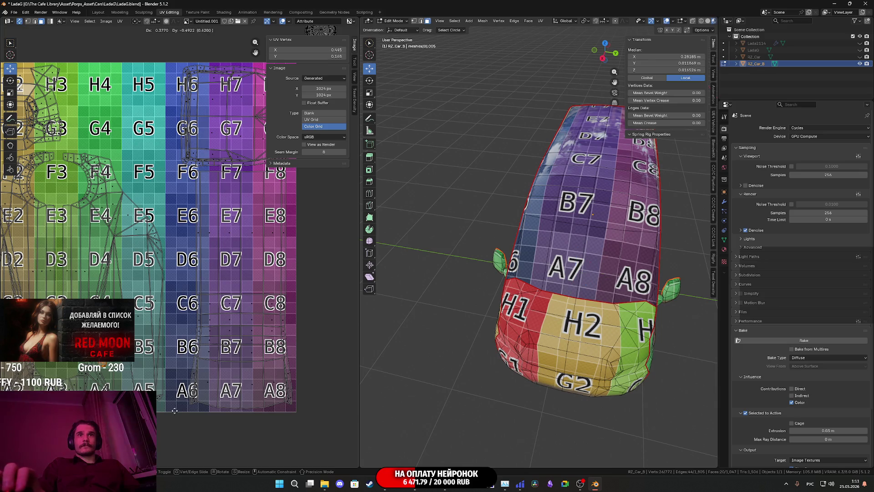
pyautogui.click(244, 425)
pyautogui.scroll(3, 228, 346)
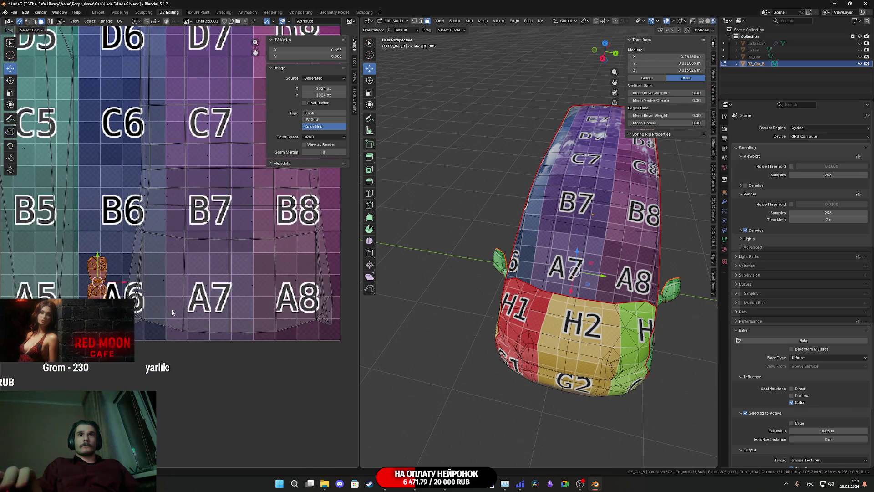
pyautogui.press('g')
pyautogui.click(239, 434)
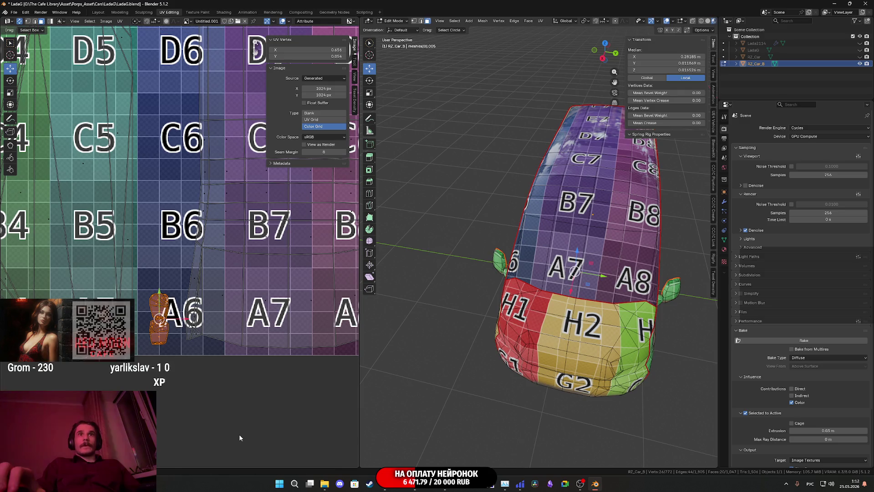
pyautogui.scroll(-6, 167, 286)
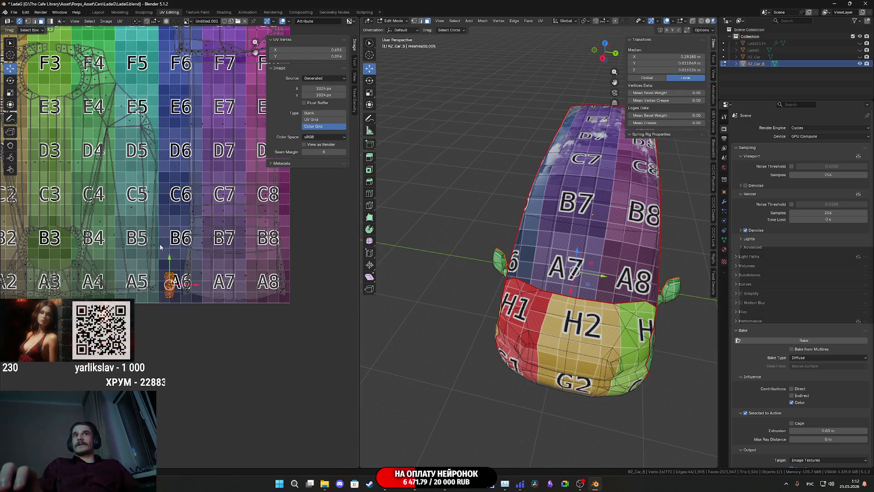
# Step: Place the side mirrors' island beside B6, rotated about 92° to stand upright
pyautogui.keyDown('shift'); pyautogui.moveTo(169, 276); pyautogui.dragTo(81, 206); pyautogui.keyUp('shift')
pyautogui.moveTo(141, 231); pyautogui.dragTo(39, 215, button='middle')
pyautogui.press('g')
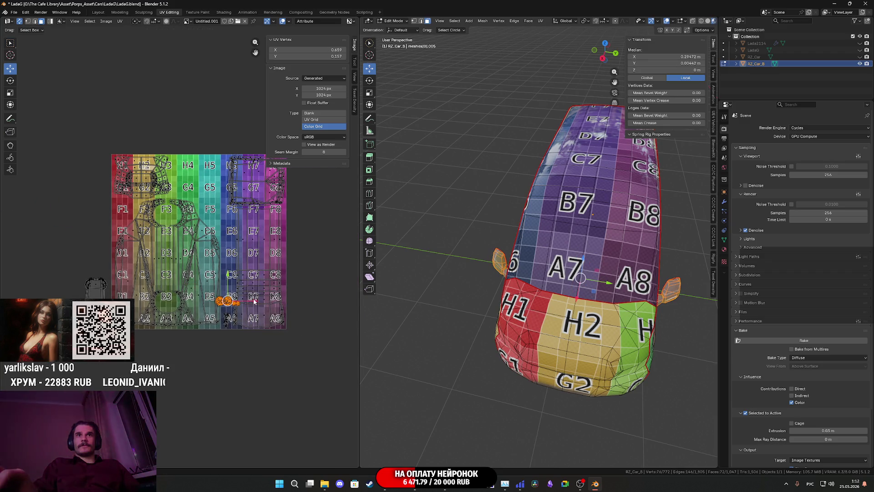
pyautogui.click(260, 308)
pyautogui.scroll(6, 261, 309)
pyautogui.moveTo(222, 241); pyautogui.dragTo(317, 204, button='middle')
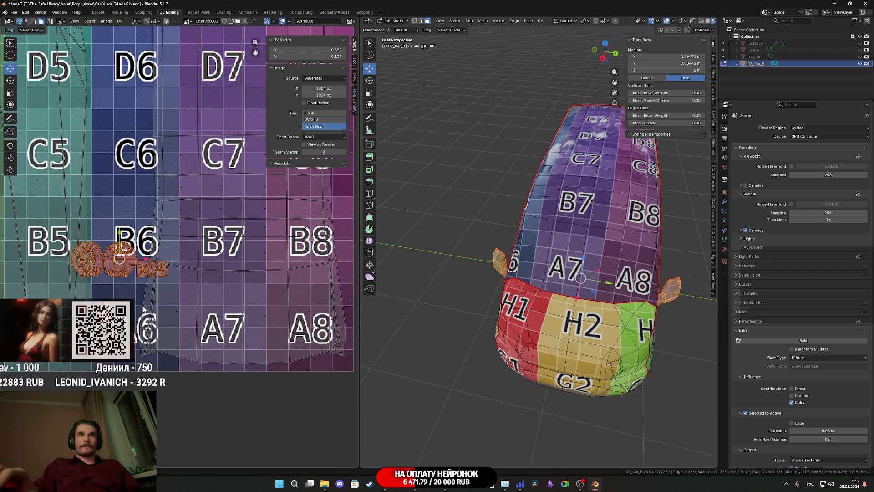
pyautogui.scroll(1, 317, 205)
pyautogui.press('r')
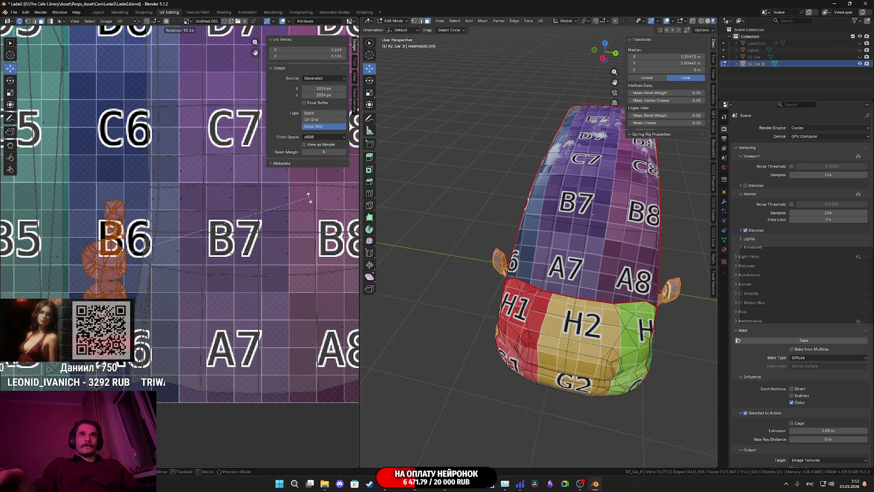
pyautogui.click(311, 199)
pyautogui.press('g')
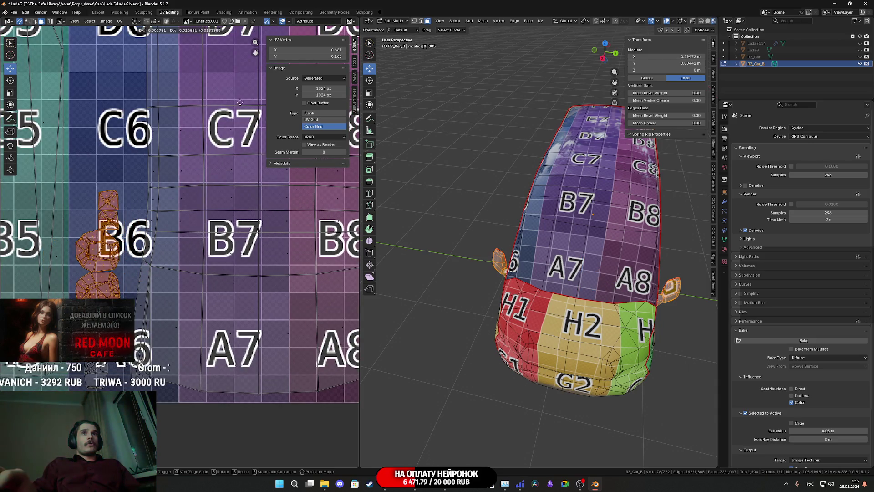
pyautogui.click(267, 87)
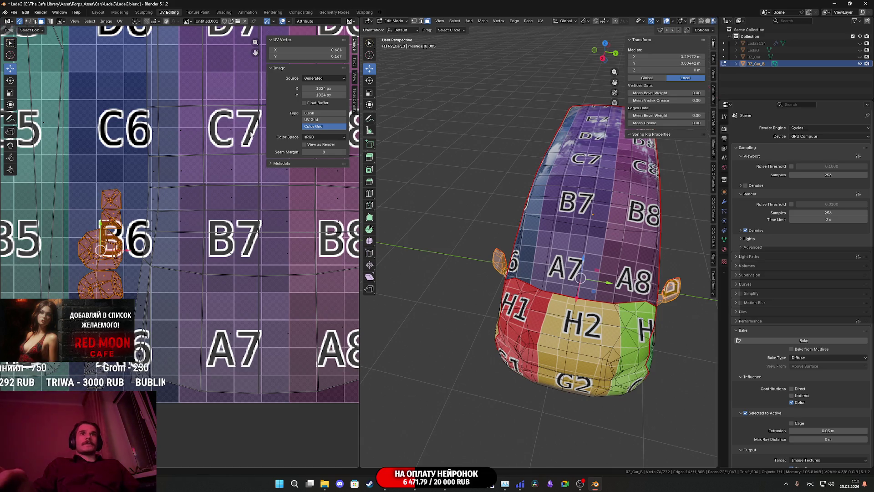
pyautogui.scroll(-7, 215, 281)
pyautogui.scroll(2, 173, 315)
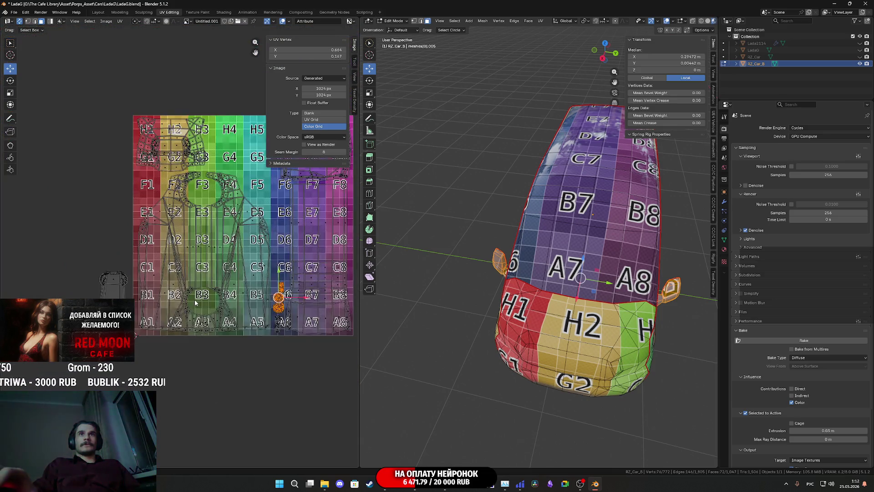
# Step: Move the outside island over F1, tilt it about 7.6° and shrink it to roughly 0.57
pyautogui.moveTo(71, 277); pyautogui.dragTo(72, 272)
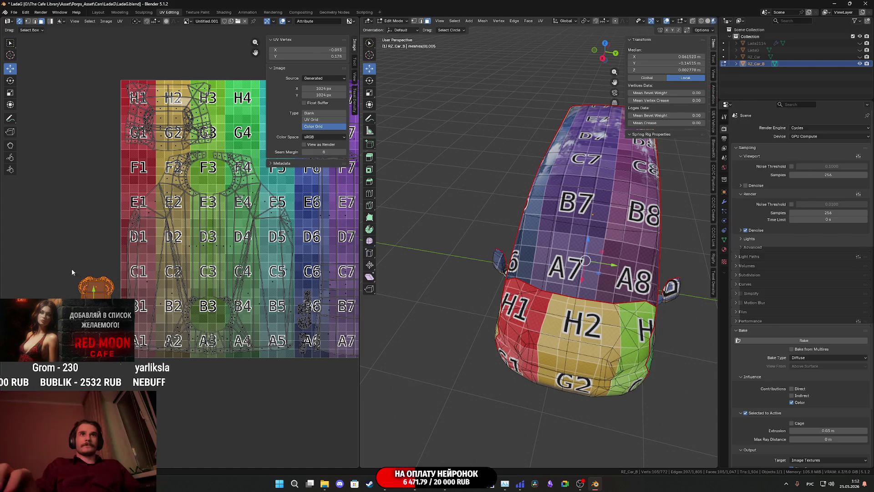
pyautogui.press('g')
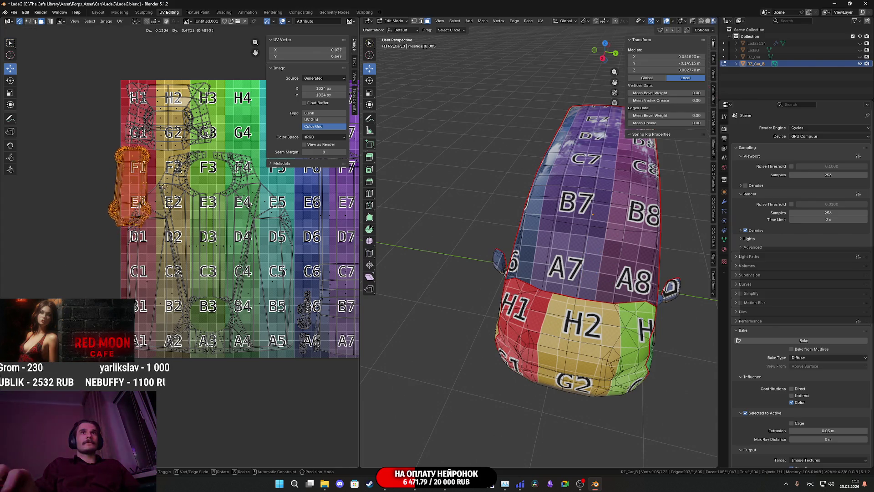
pyautogui.click(201, 178)
pyautogui.moveTo(202, 178); pyautogui.dragTo(159, 274, button='middle')
pyautogui.scroll(3, 158, 274)
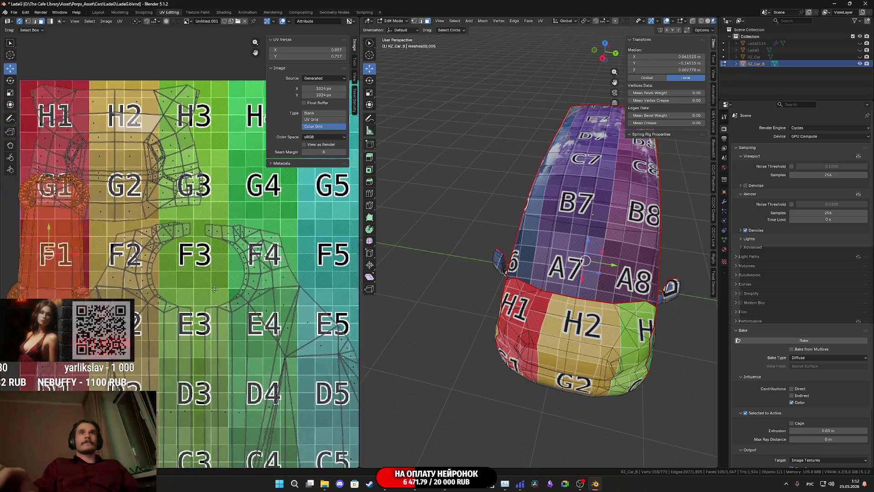
pyautogui.press('s')
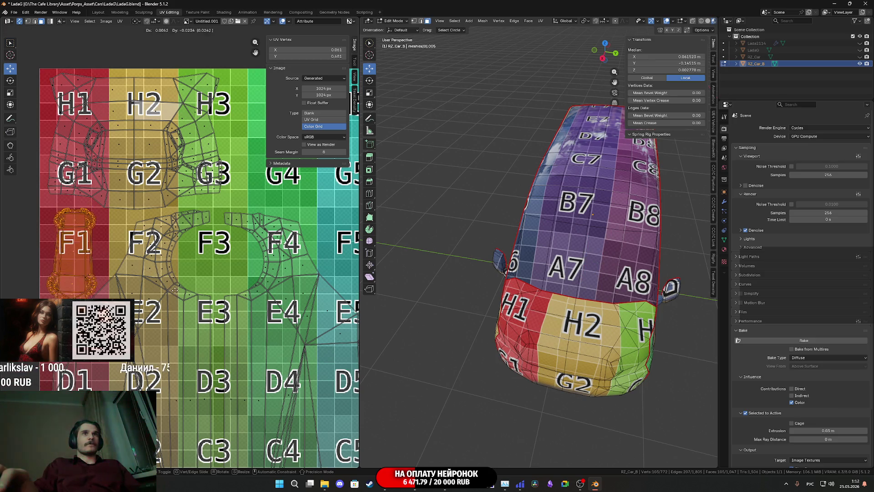
pyautogui.press('r')
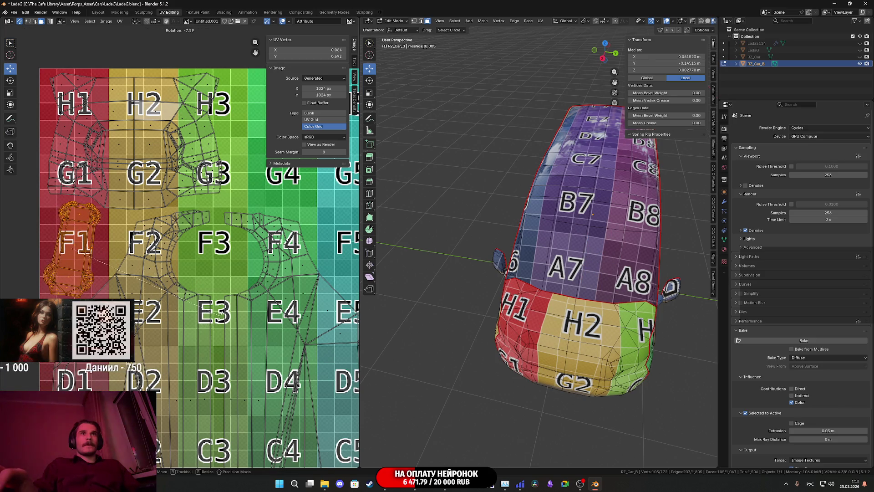
pyautogui.click(221, 322)
pyautogui.press('s')
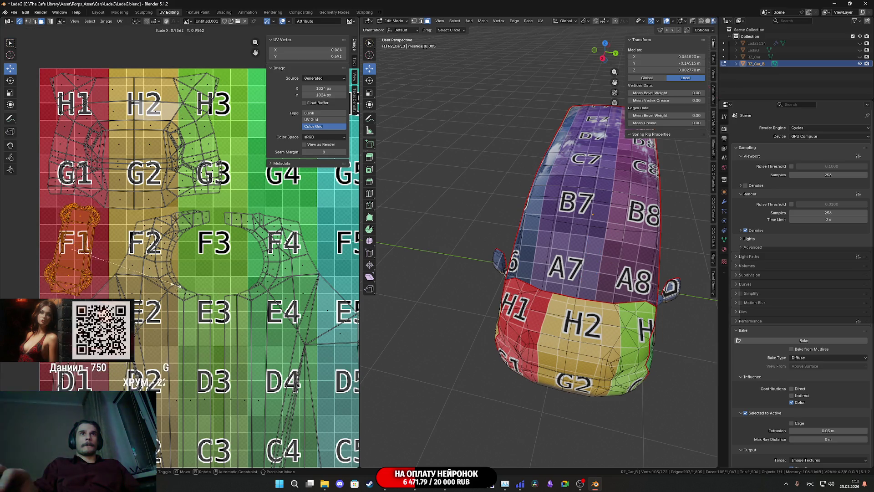
pyautogui.scroll(-7, 167, 285)
# Step: Select the grey plate islands beside the texture and turn them 90° to lie horizontal
pyautogui.moveTo(307, 312); pyautogui.dragTo(229, 312, button='middle')
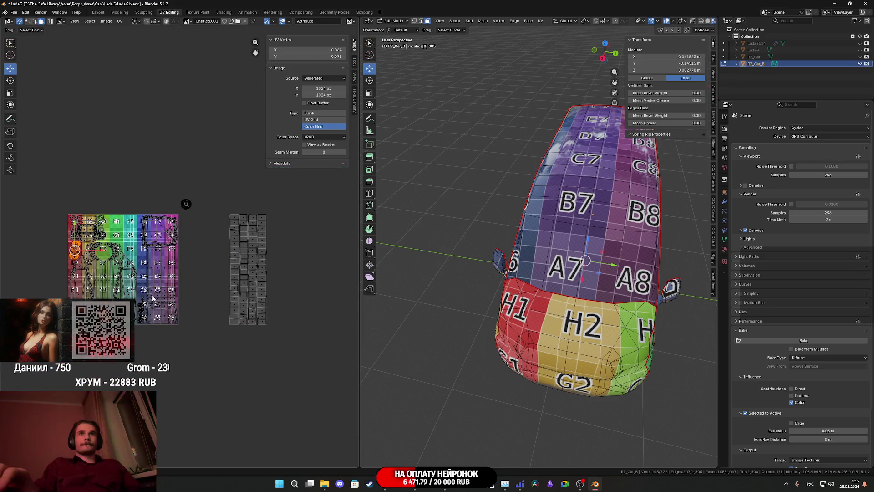
pyautogui.moveTo(297, 344); pyautogui.dragTo(227, 194)
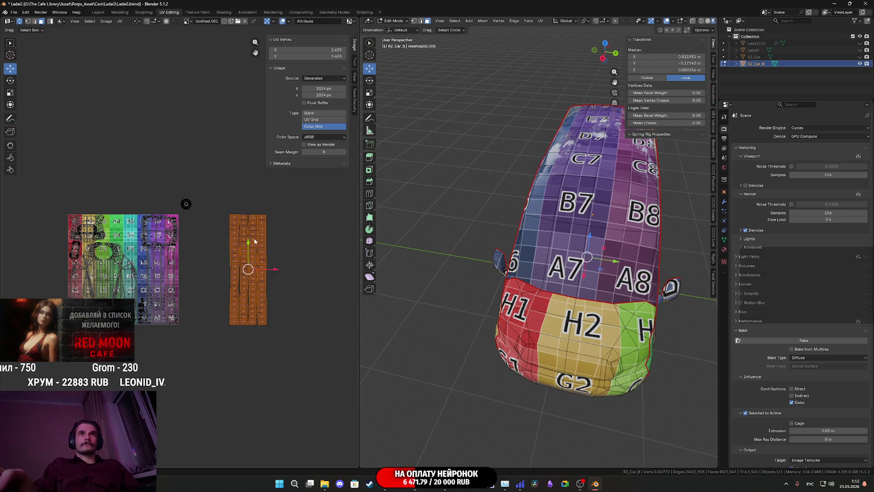
pyautogui.moveTo(279, 313); pyautogui.dragTo(241, 324, button='middle')
pyautogui.press('r')
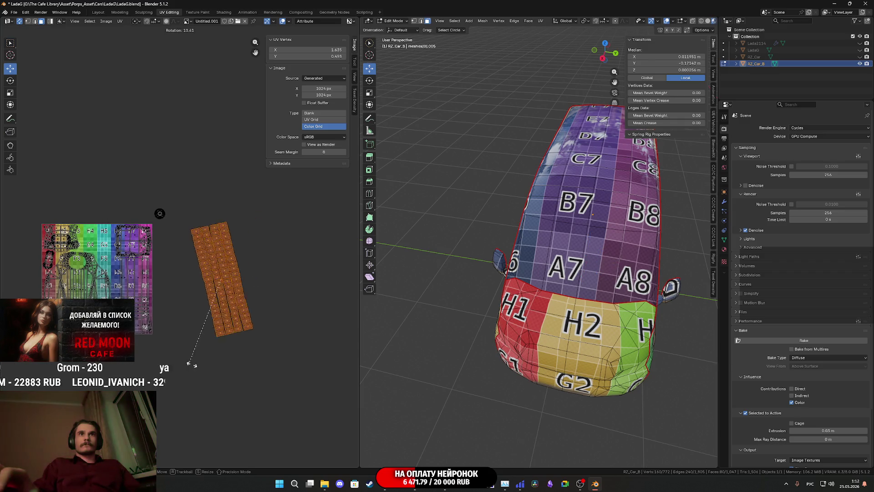
pyautogui.click(286, 321)
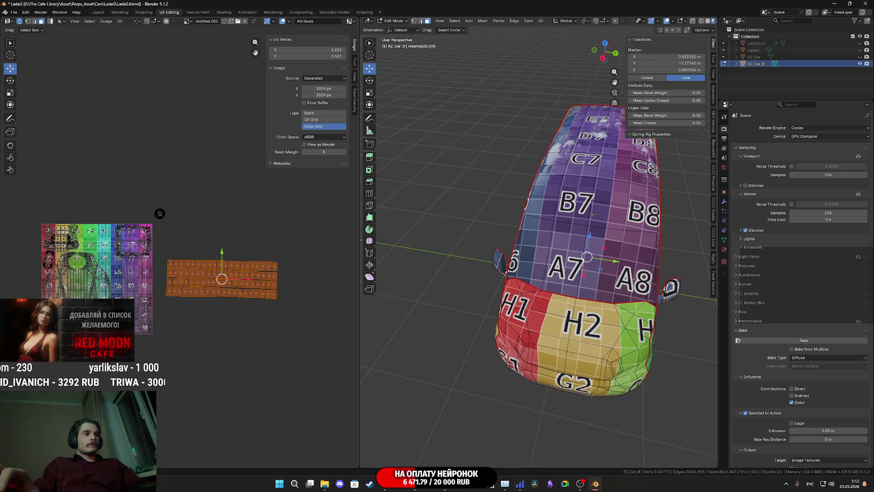
# Step: Shrink the plate islands and move them onto the grid near H4–H6
pyautogui.moveTo(260, 359); pyautogui.dragTo(287, 386, button='middle')
pyautogui.press('s')
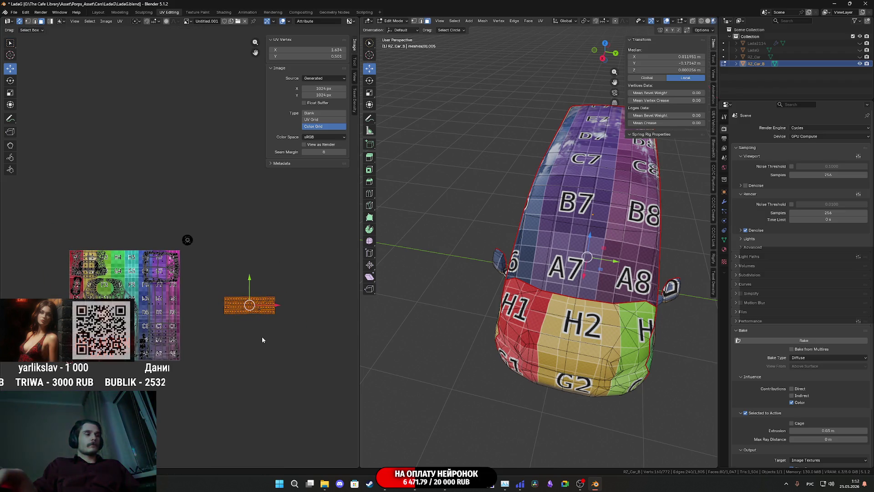
pyautogui.click(262, 337)
pyautogui.press('g')
pyautogui.click(142, 291)
pyautogui.scroll(4, 133, 295)
pyautogui.scroll(2, 133, 295)
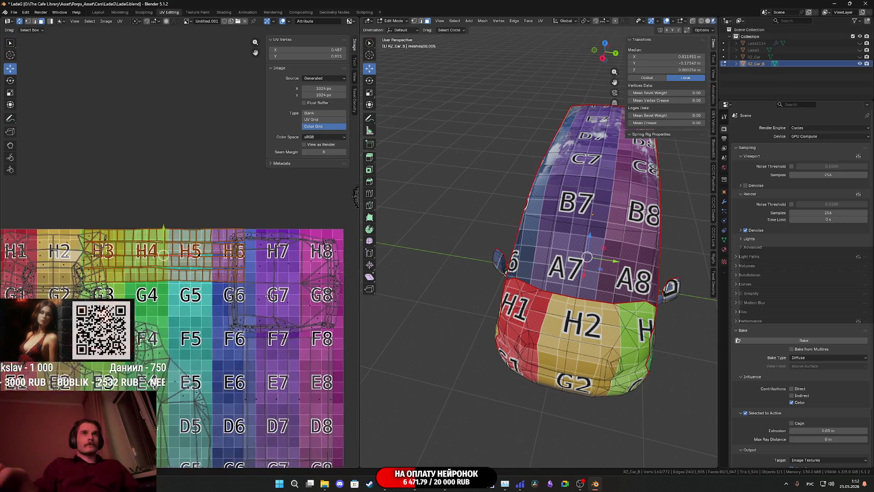
pyautogui.moveTo(246, 292); pyautogui.dragTo(268, 291, button='middle')
pyautogui.press('s')
pyautogui.click(268, 292)
# Step: Fine-tune the plate islands' size and nudge them vertically onto H4–H5
pyautogui.scroll(3, 283, 299)
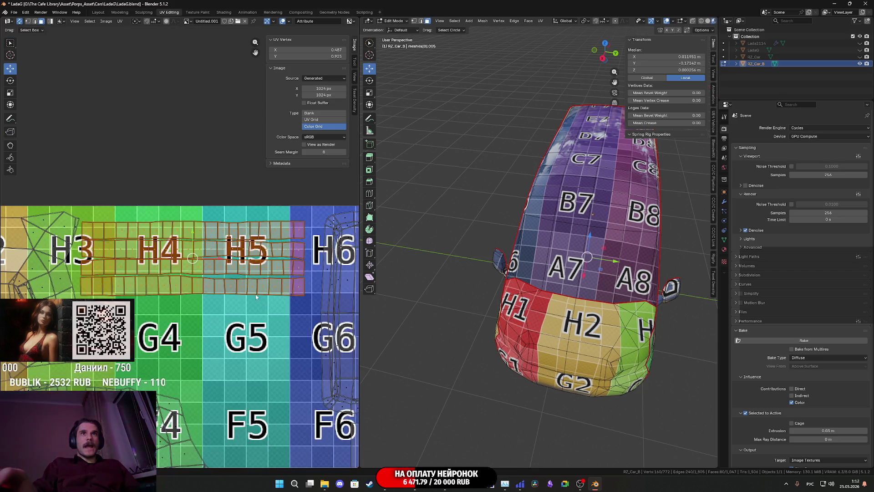
pyautogui.press('g')
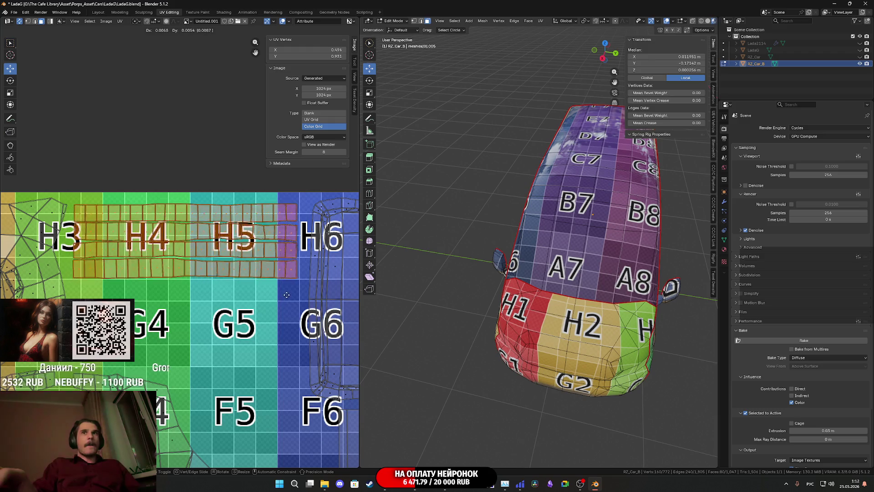
pyautogui.click(290, 296)
pyautogui.press('s')
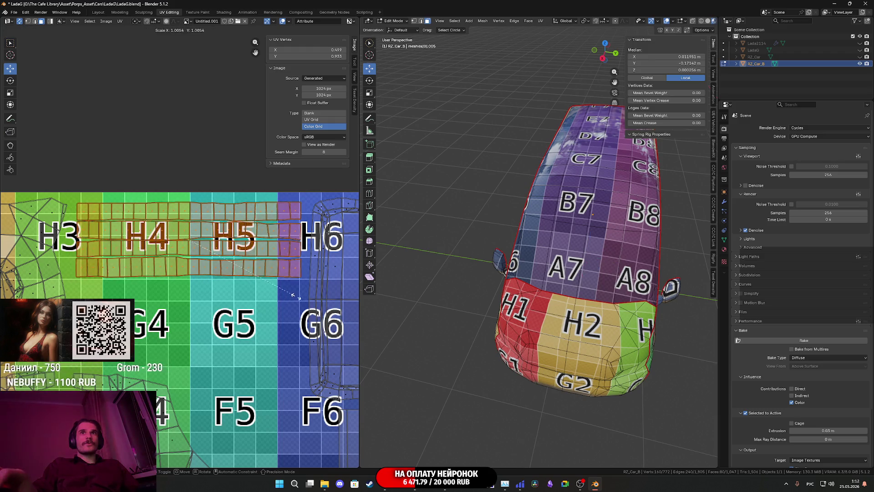
pyautogui.click(296, 302)
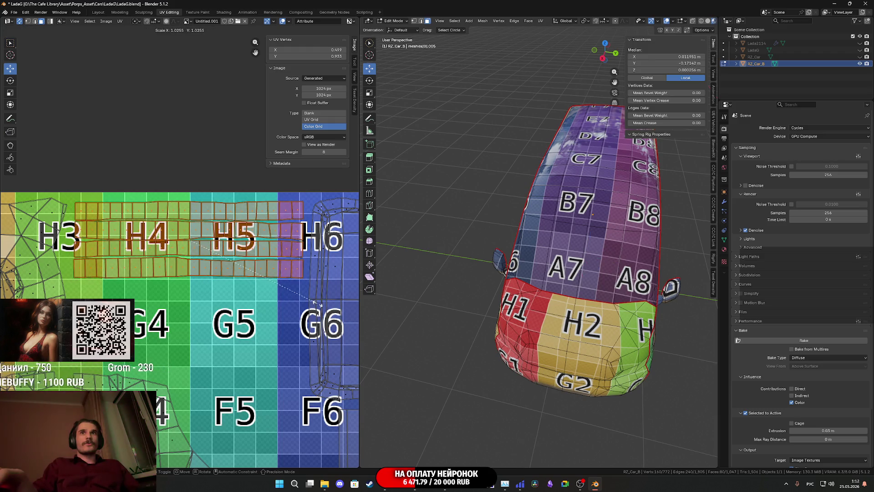
pyautogui.press('g')
pyautogui.press('y')
pyautogui.click(190, 221)
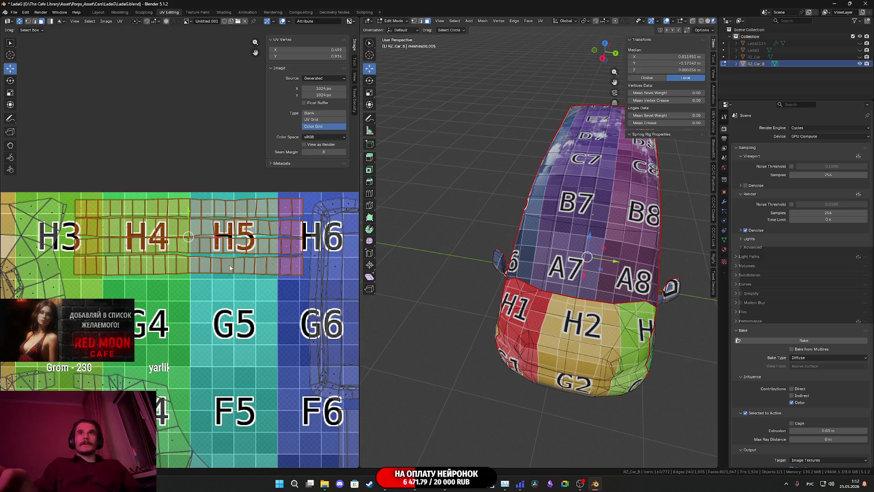
# Step: Slide the strip's lower rows down to the boundary between rows H and G
pyautogui.moveTo(230, 268); pyautogui.dragTo(246, 256, button='middle')
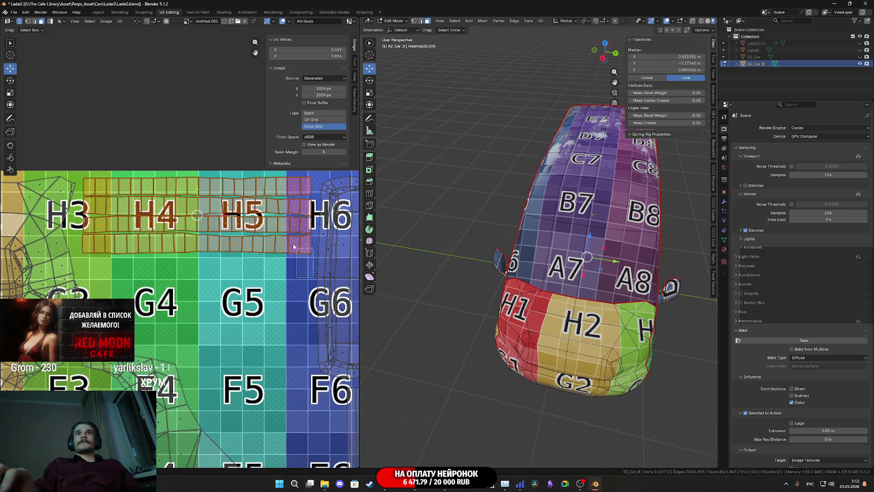
pyautogui.moveTo(294, 247); pyautogui.dragTo(271, 208)
pyautogui.hotkey('ctrl', 'l')
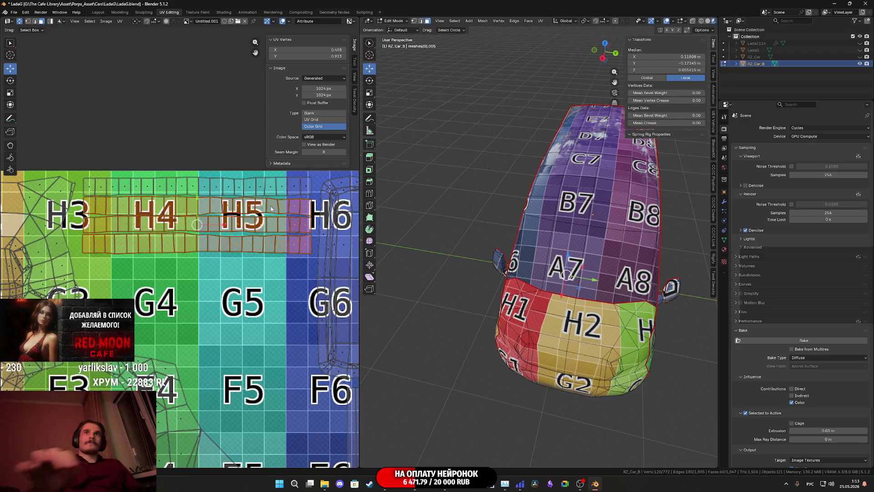
pyautogui.moveTo(198, 203); pyautogui.dragTo(199, 210)
pyautogui.moveTo(270, 227); pyautogui.dragTo(268, 225)
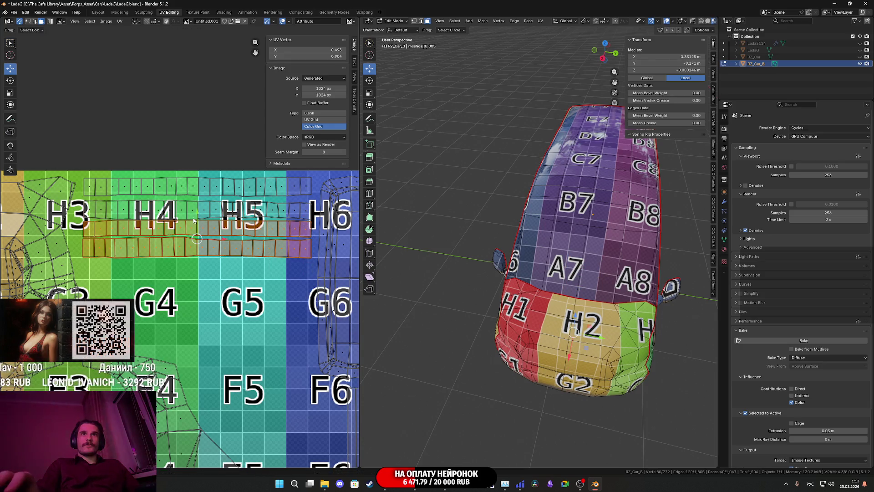
pyautogui.moveTo(196, 217); pyautogui.dragTo(197, 222)
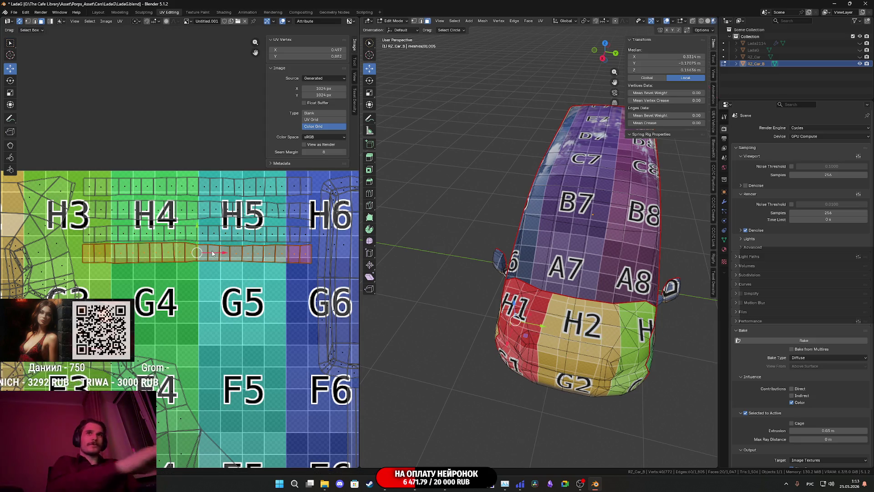
pyautogui.moveTo(197, 230); pyautogui.dragTo(198, 236)
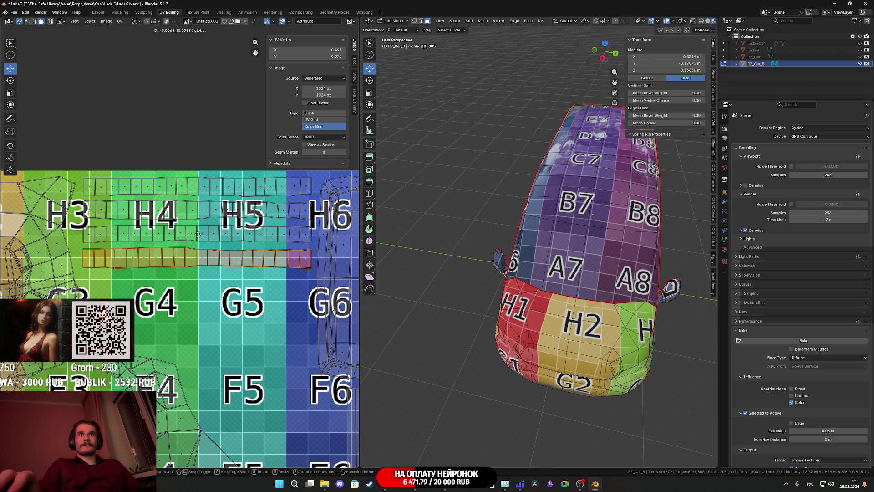
pyautogui.scroll(-5, 216, 288)
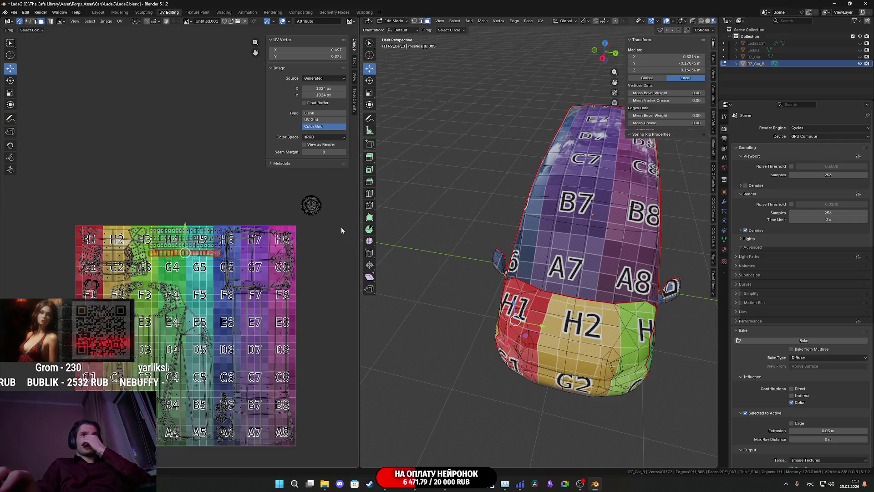
# Step: Box-select the round wheel UV island, scale it up and move it over grid cell F5
pyautogui.moveTo(338, 232); pyautogui.dragTo(302, 189)
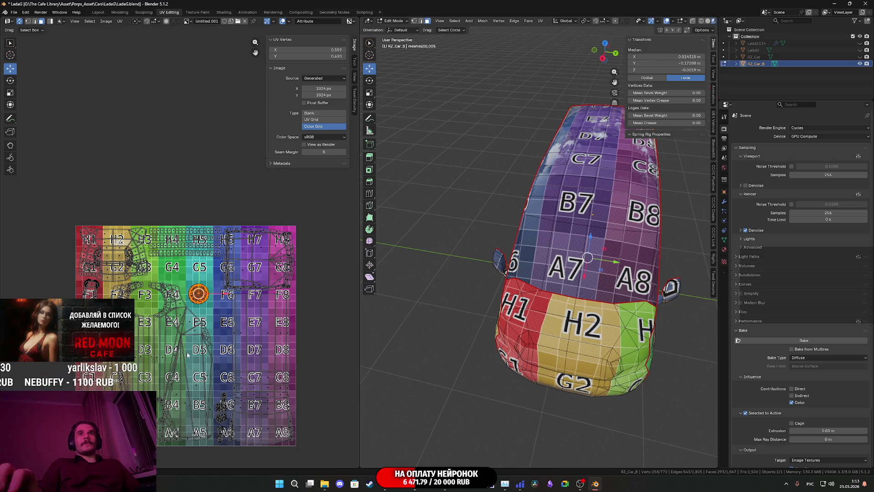
pyautogui.moveTo(187, 354); pyautogui.dragTo(183, 324, button='middle')
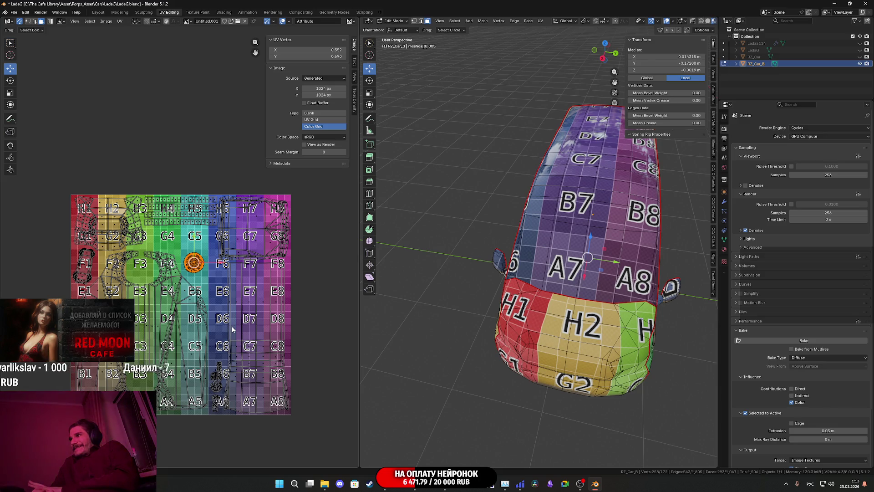
pyautogui.scroll(4, 200, 251)
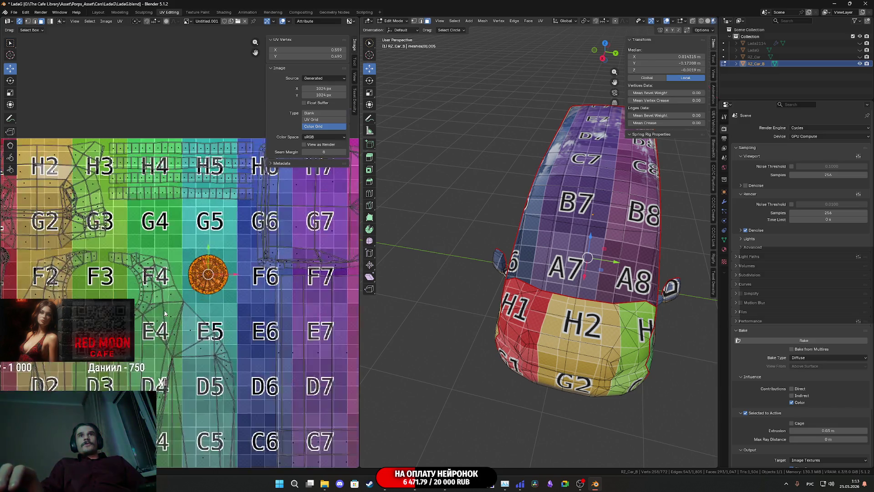
pyautogui.press('s')
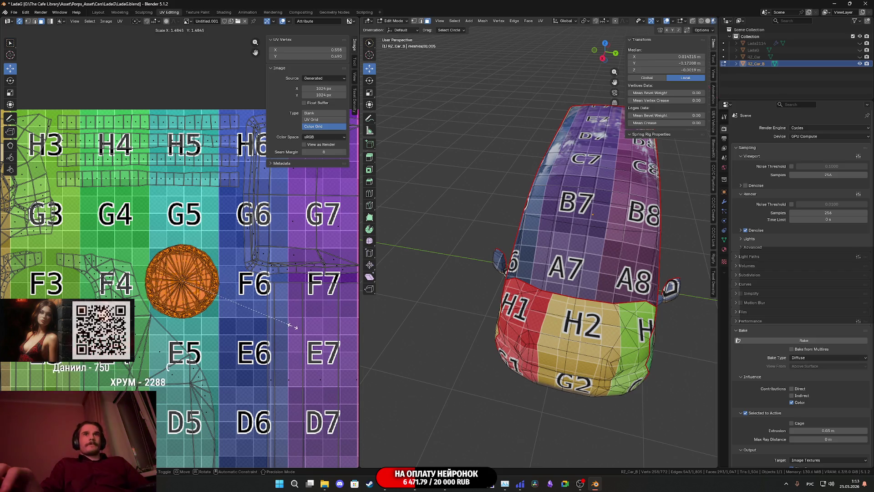
pyautogui.click(300, 327)
pyautogui.press('g')
pyautogui.press('s')
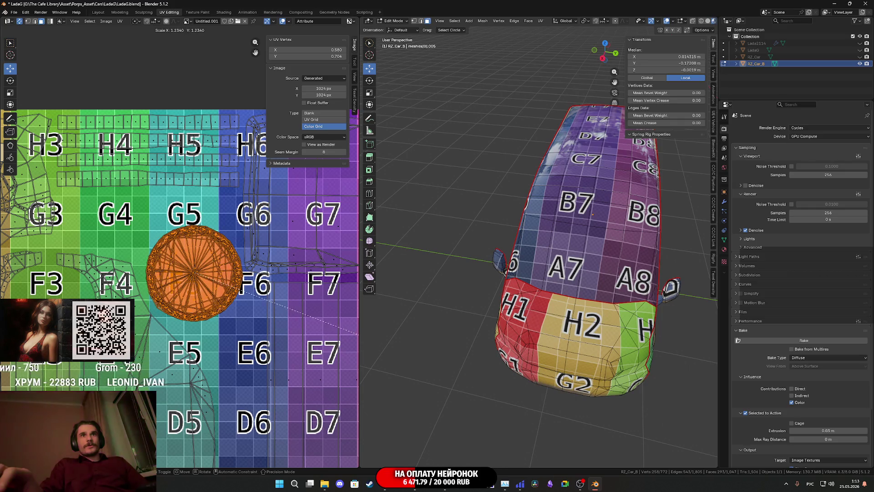
pyautogui.press('g')
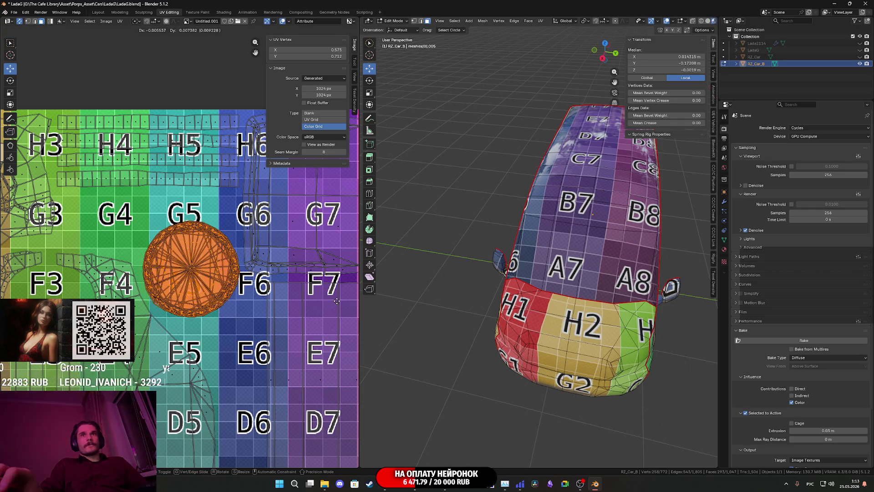
pyautogui.scroll(-2, 587, 308)
pyautogui.moveTo(555, 266); pyautogui.dragTo(522, 274, button='middle')
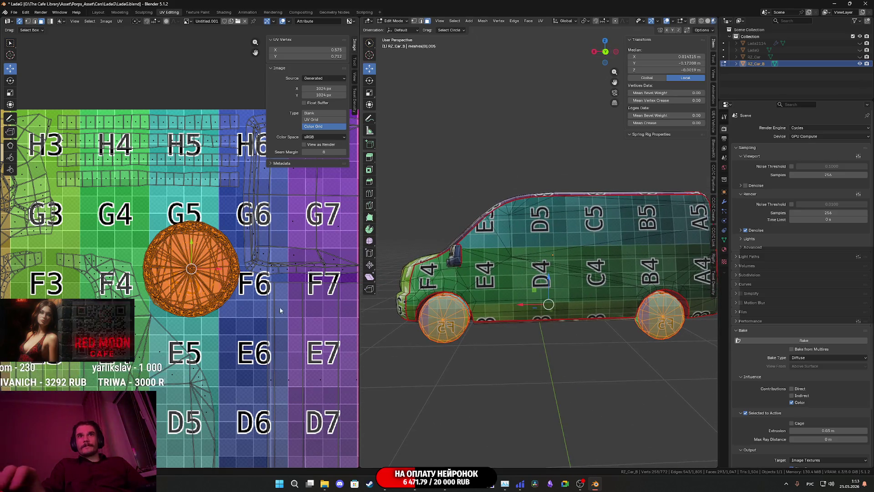
# Step: Select all of the van mesh's faces and save the file
pyautogui.scroll(-4, 250, 284)
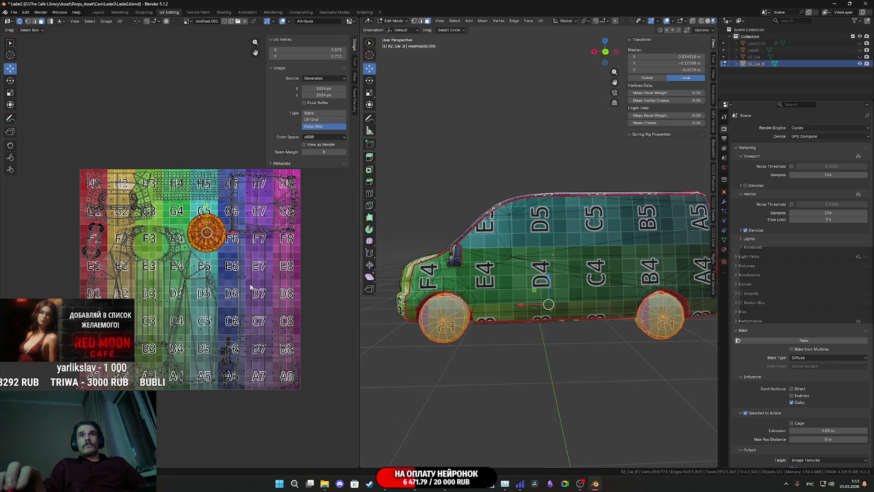
pyautogui.moveTo(250, 284); pyautogui.dragTo(215, 305, button='middle')
pyautogui.press('a')
pyautogui.hotkey('ctrl', 's')
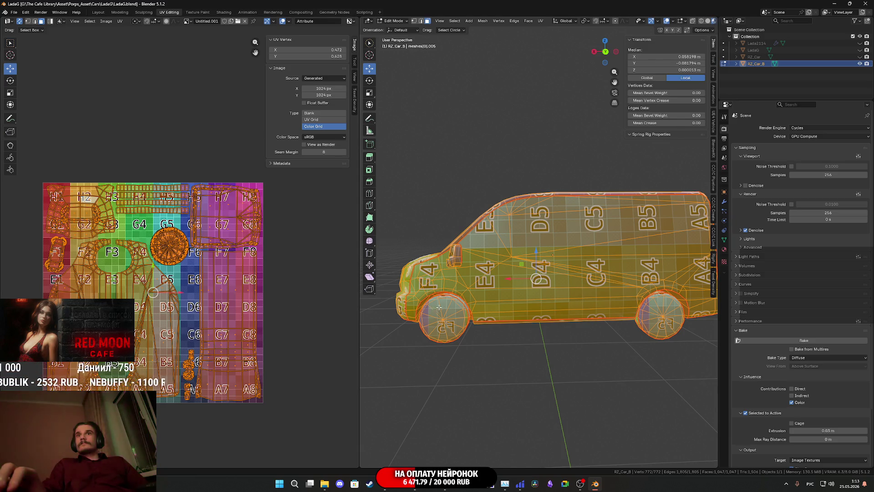
# Step: Switch the van to Object Mode and save again
pyautogui.press('Tab')
pyautogui.moveTo(438, 307)
pyautogui.mouseDown(button='middle')
pyautogui.moveTo(548, 314)
pyautogui.moveTo(532, 327)
pyautogui.moveTo(551, 299)
pyautogui.moveTo(528, 307)
pyautogui.moveTo(580, 299)
pyautogui.mouseUp(button='middle')
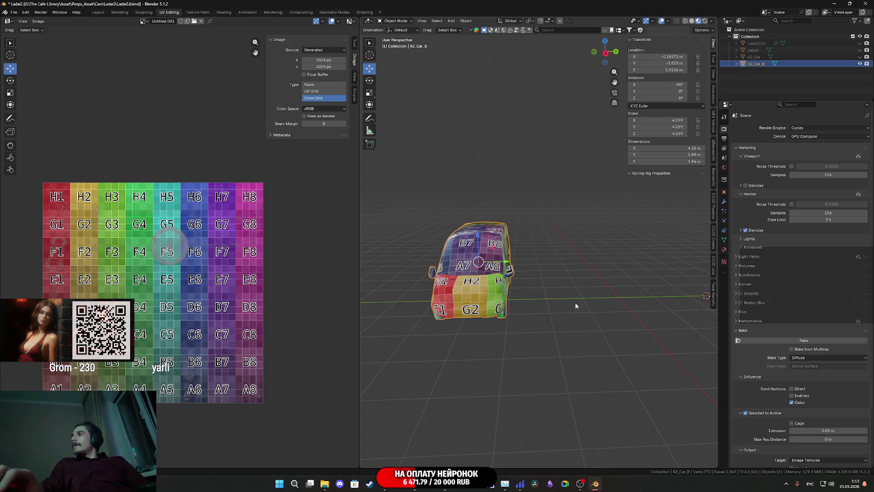
pyautogui.hotkey('ctrl', 's')
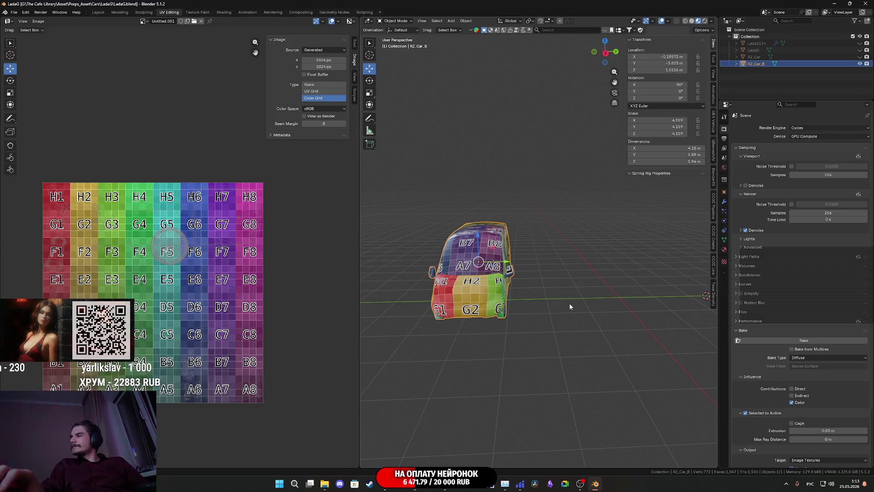
# Step: Unhide all the hidden car models with Alt+H
pyautogui.moveTo(570, 302); pyautogui.dragTo(531, 304, button='middle')
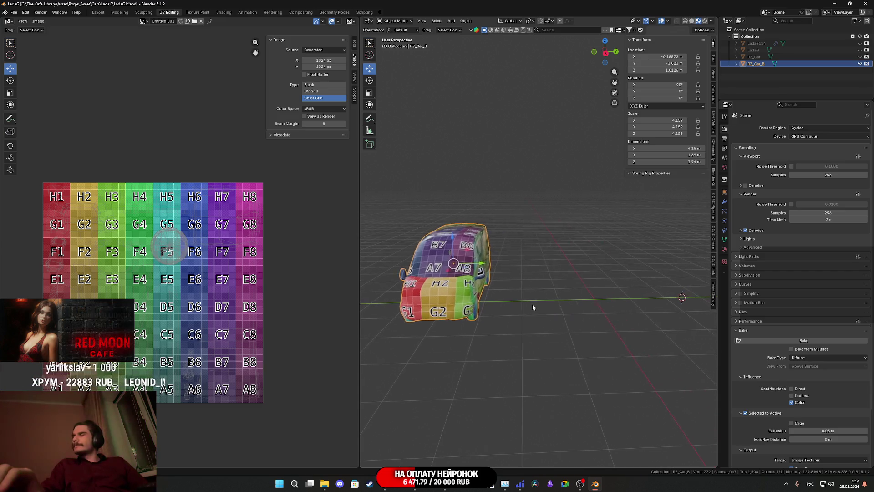
pyautogui.scroll(-2, 533, 307)
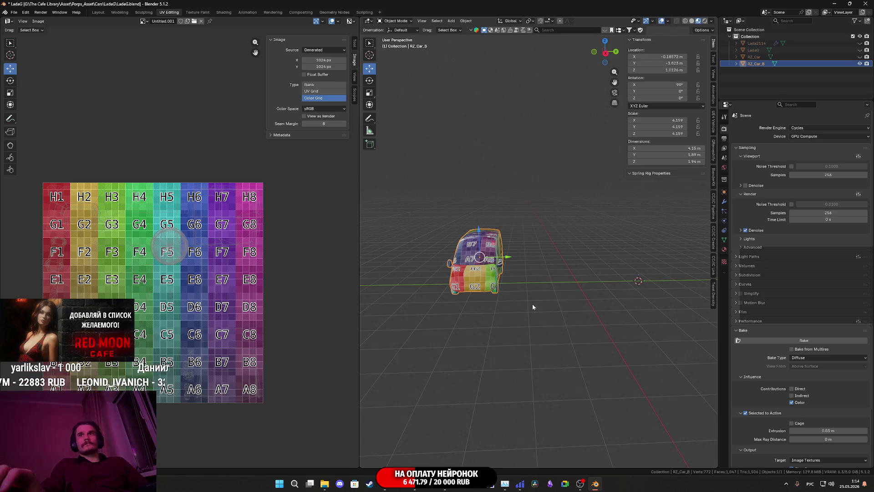
pyautogui.hotkey('alt', 'h')
# Step: Hide RZ_Car and the white LadaG, then select and frame the pink Lada2114
pyautogui.click(805, 80)
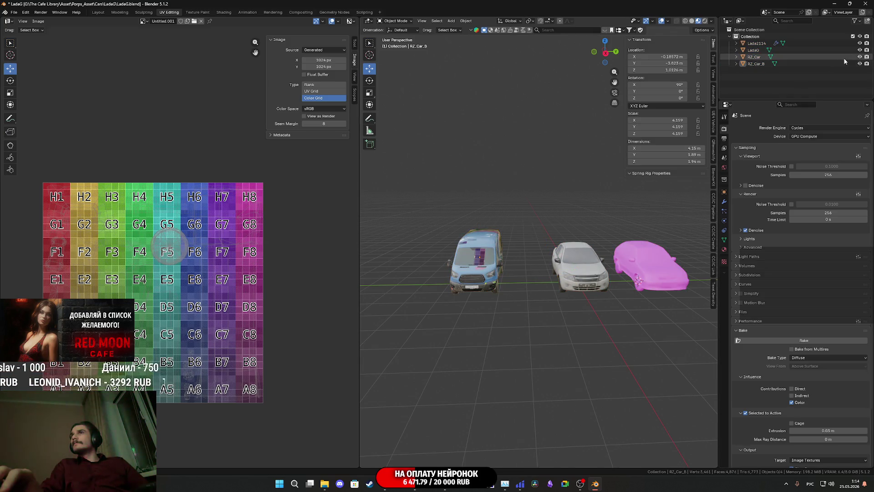
pyautogui.click(866, 57)
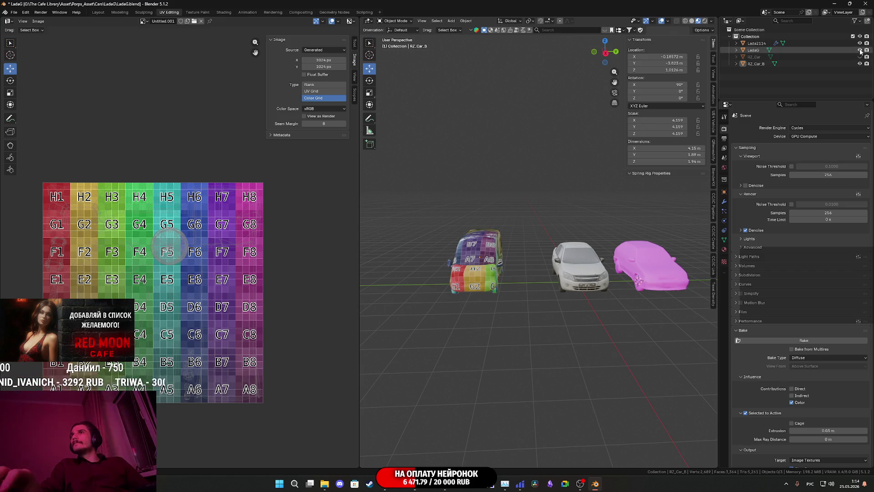
pyautogui.click(860, 50)
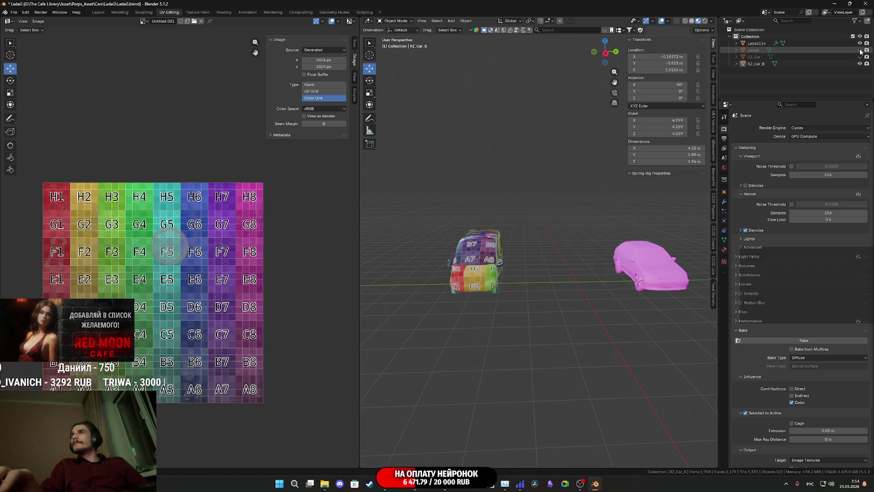
pyautogui.click(792, 43)
pyautogui.press('KP_Decimal')
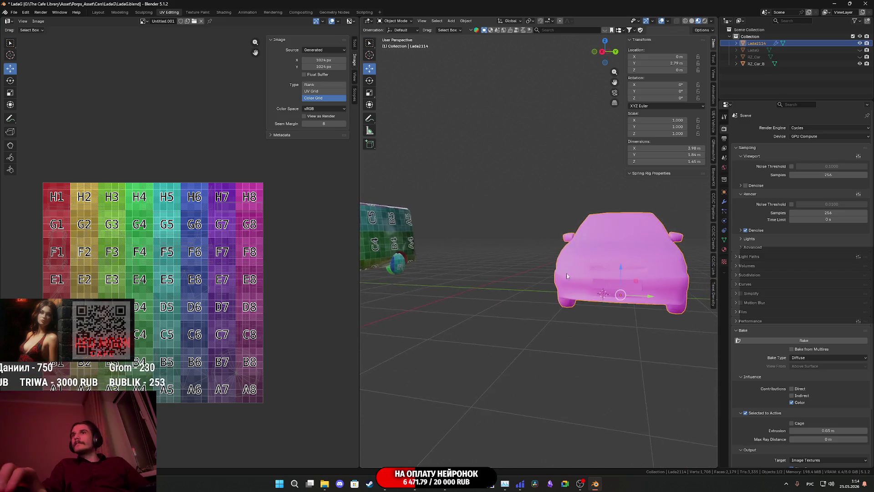
pyautogui.scroll(5, 567, 276)
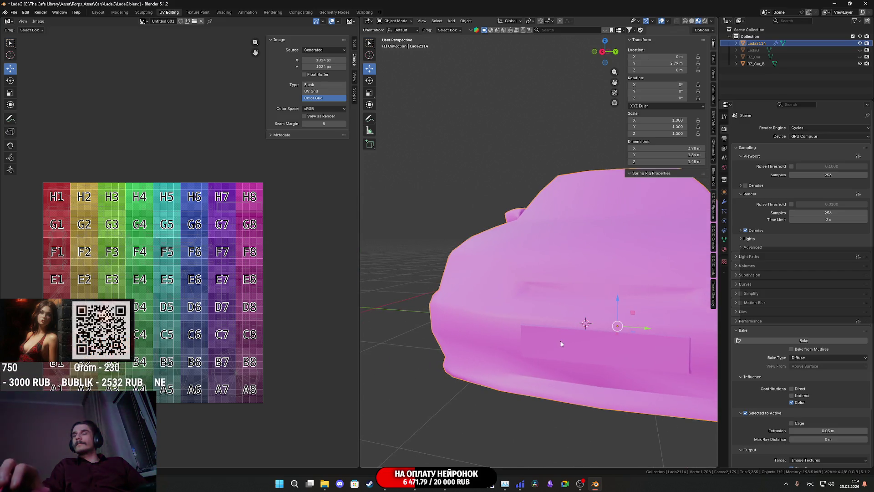
pyautogui.scroll(-6, 561, 344)
pyautogui.scroll(-1, 550, 313)
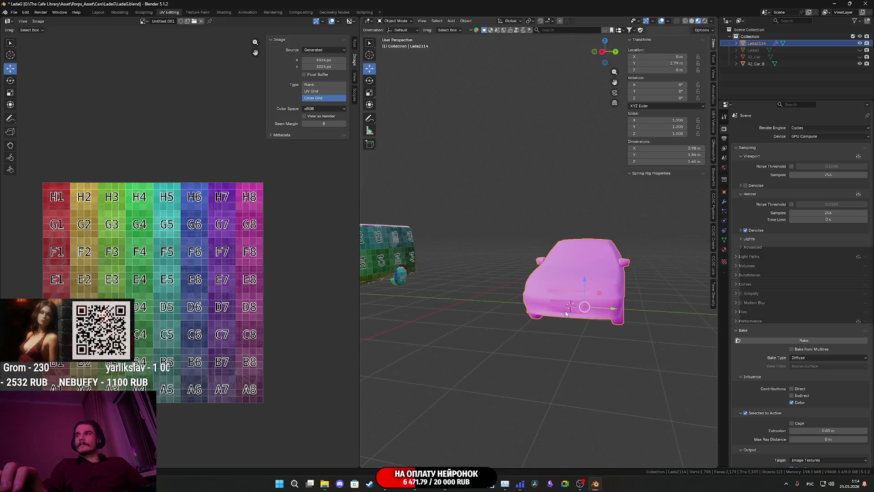
# Step: Duplicate the Lada2114 along Y and enter Edit Mode on the copy
pyautogui.hotkey('shift', 'd')
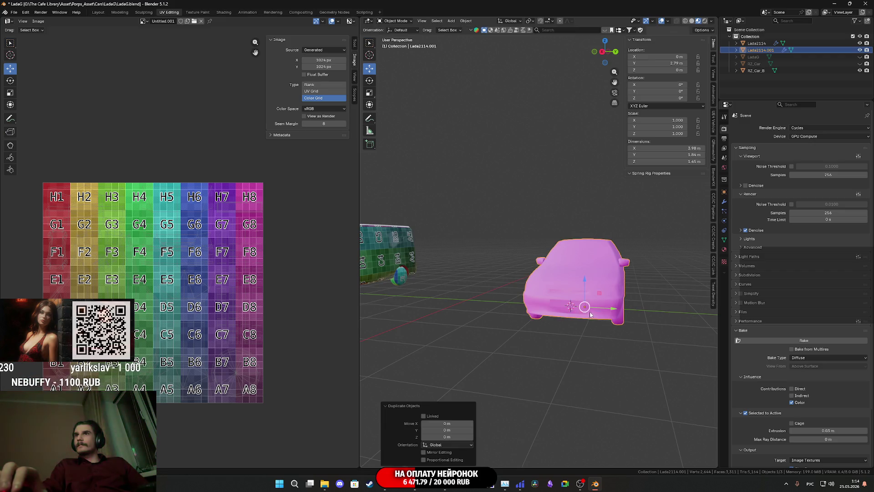
pyautogui.press('y')
pyautogui.click(535, 308)
pyautogui.press('Tab')
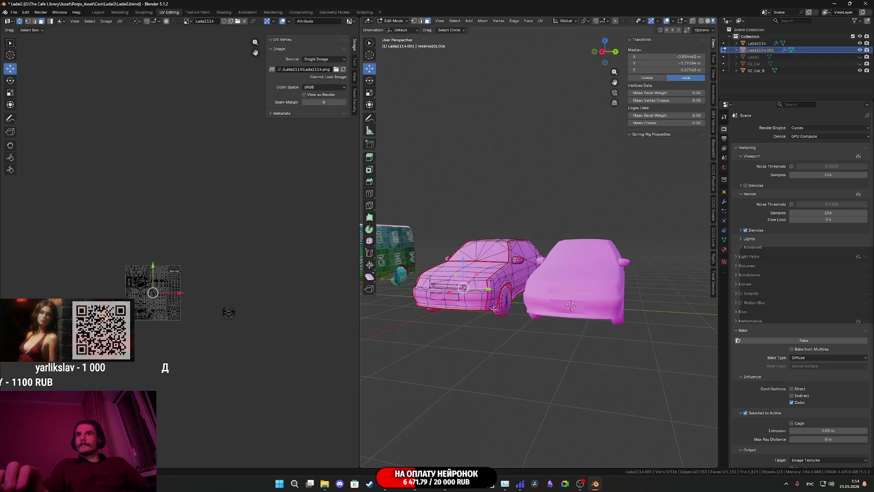
pyautogui.moveTo(534, 308); pyautogui.dragTo(541, 294, button='middle')
pyautogui.scroll(4, 541, 294)
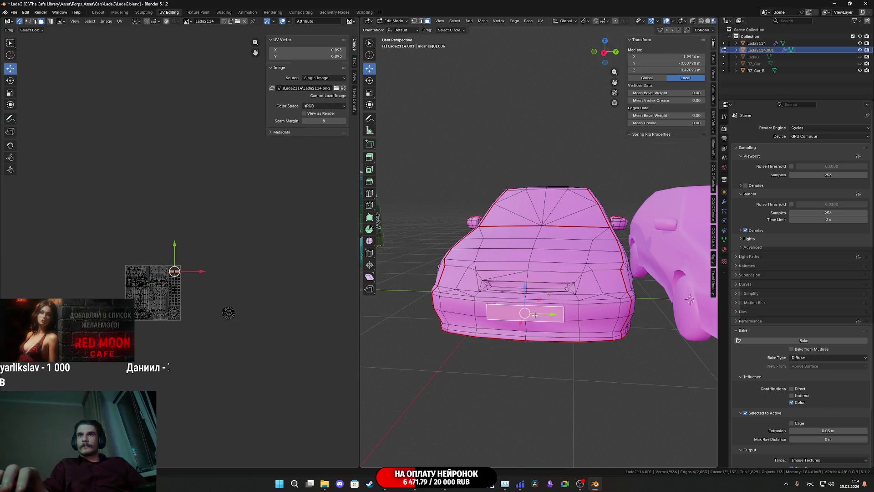
# Step: Select the licence-plate face, try a Knife cut, then cancel it unchanged
pyautogui.click(535, 313)
pyautogui.press('k')
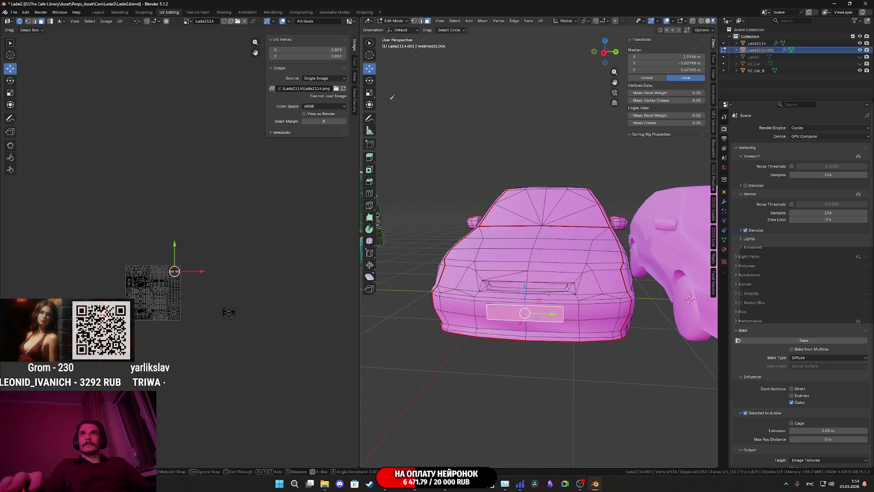
pyautogui.scroll(-6, 431, 155)
pyautogui.scroll(4, 425, 177)
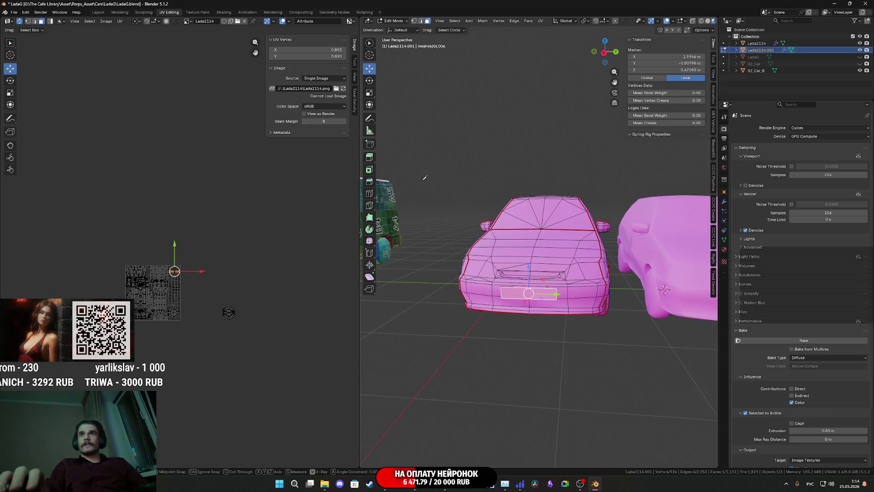
pyautogui.press('Escape')
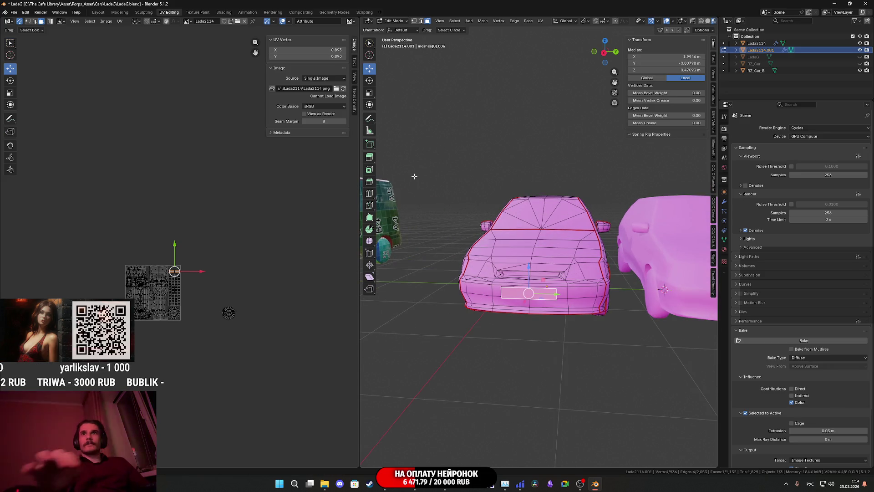
# Step: Select all linked faces of the licence plate on the duplicate car
pyautogui.scroll(2, 534, 305)
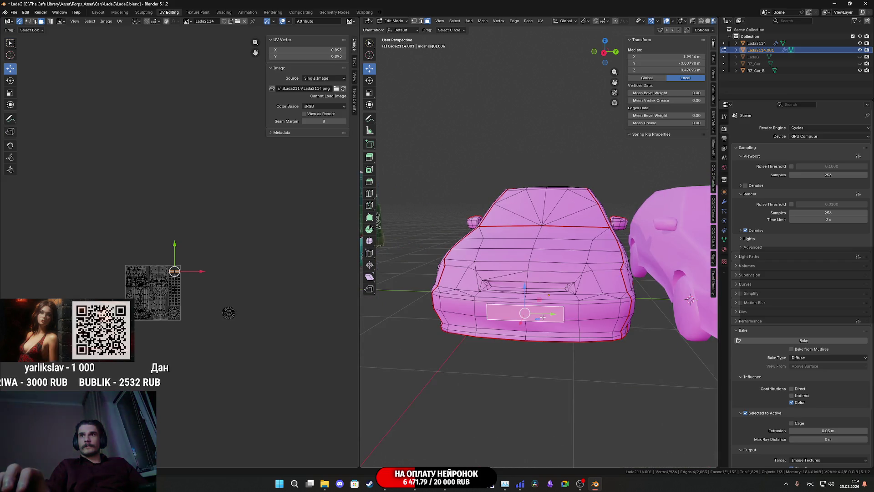
pyautogui.hotkey('ctrl', 'l')
pyautogui.moveTo(543, 316); pyautogui.dragTo(541, 299, button='middle')
pyautogui.scroll(2, 541, 299)
pyautogui.scroll(2, 478, 273)
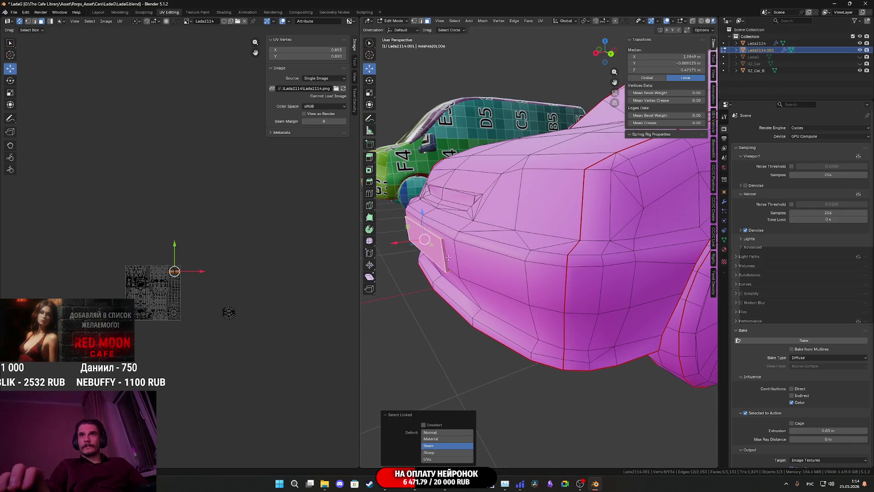
pyautogui.click(436, 250)
pyautogui.hotkey('ctrl', 'l')
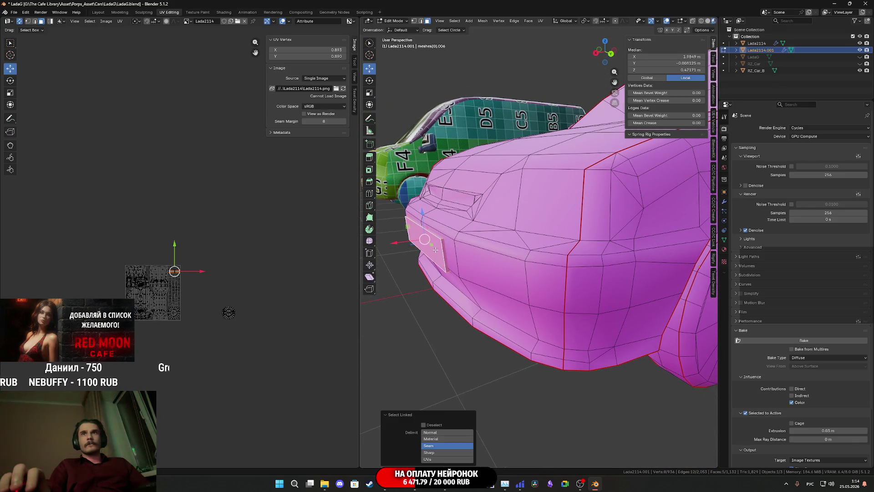
pyautogui.moveTo(457, 255); pyautogui.dragTo(472, 261, button='middle')
# Step: Separate the plate into its own object and select the duplicate car body in Object Mode
pyautogui.press('p')
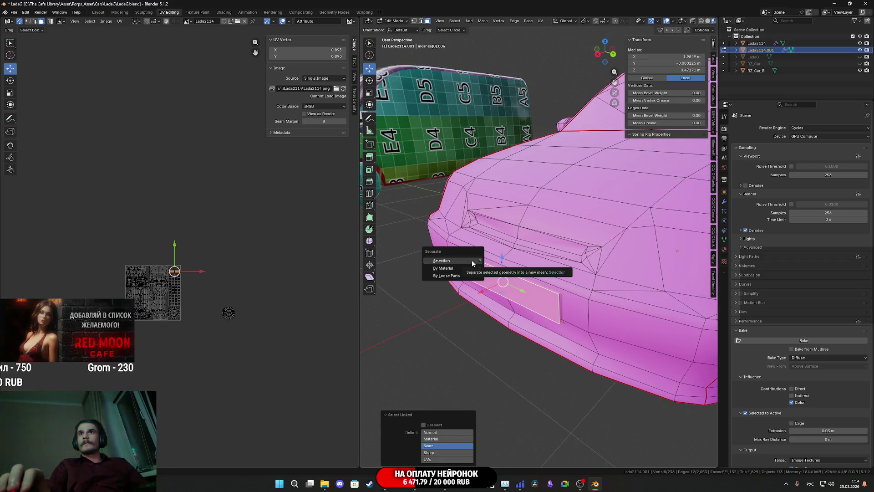
pyautogui.click(472, 260)
pyautogui.scroll(-6, 564, 272)
pyautogui.press('Tab')
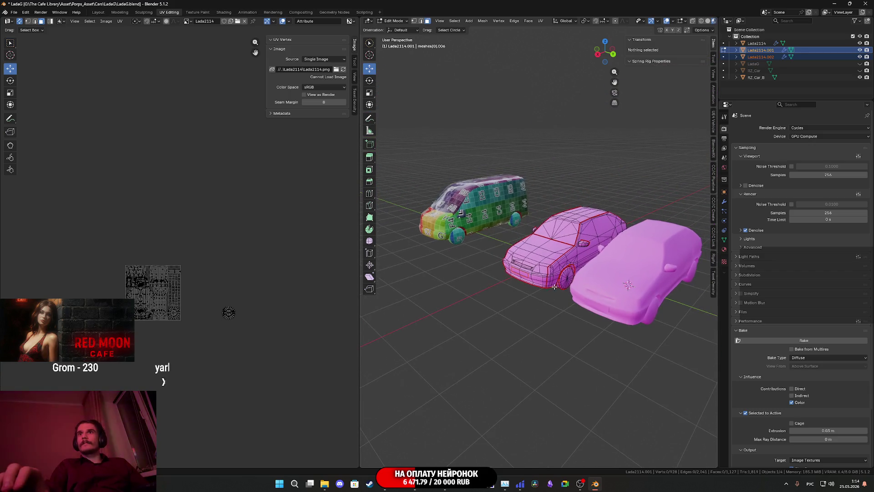
pyautogui.click(548, 248)
# Step: Delete the duplicate car body and select the separated plate piece
pyautogui.press('Delete')
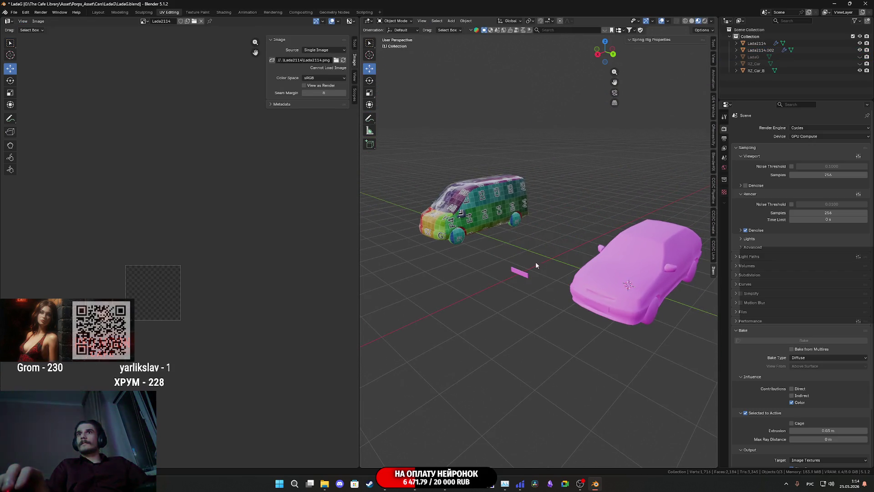
pyautogui.click(524, 276)
pyautogui.moveTo(523, 276)
pyautogui.mouseDown(button='middle')
pyautogui.moveTo(569, 274)
pyautogui.moveTo(534, 296)
pyautogui.moveTo(571, 289)
pyautogui.mouseUp(button='middle')
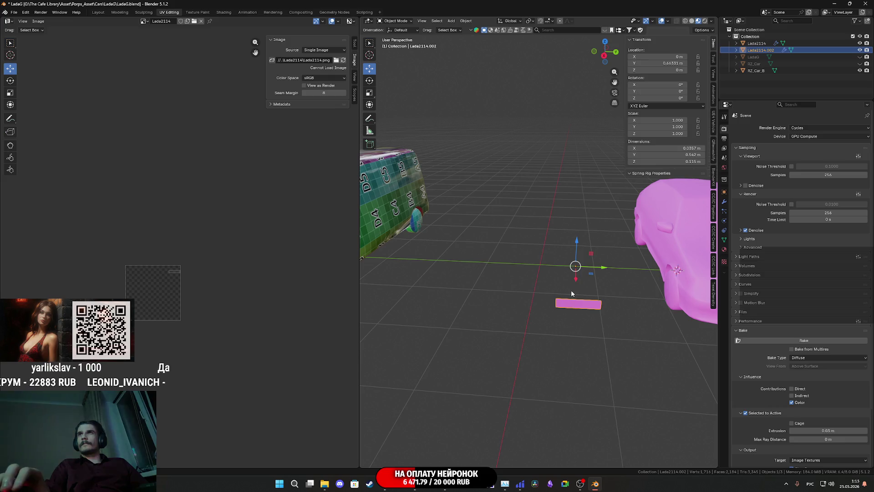
# Step: Copy the plate and move it -1.9019 m along Y onto the grid van's front bumper
pyautogui.hotkey('shift', 'd')
pyautogui.rightClick(595, 295)
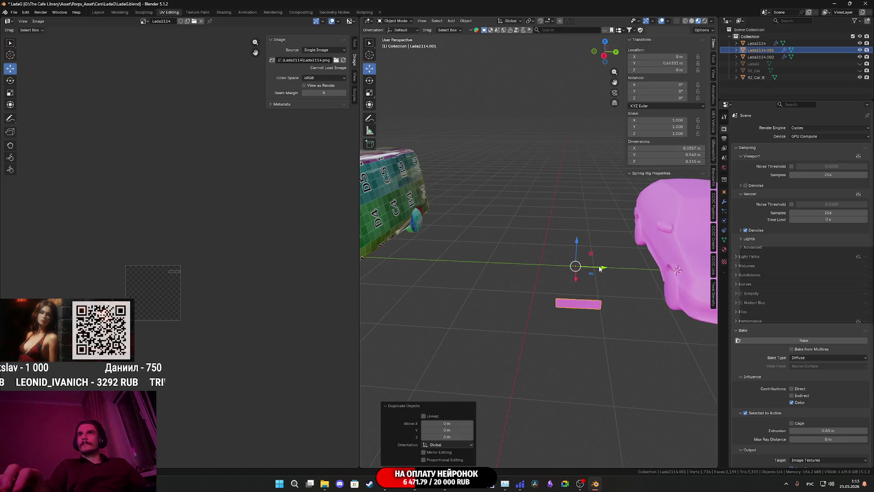
pyautogui.moveTo(600, 269)
pyautogui.mouseDown()
pyautogui.moveTo(570, 269)
pyautogui.moveTo(635, 268)
pyautogui.moveTo(510, 265)
pyautogui.mouseUp()
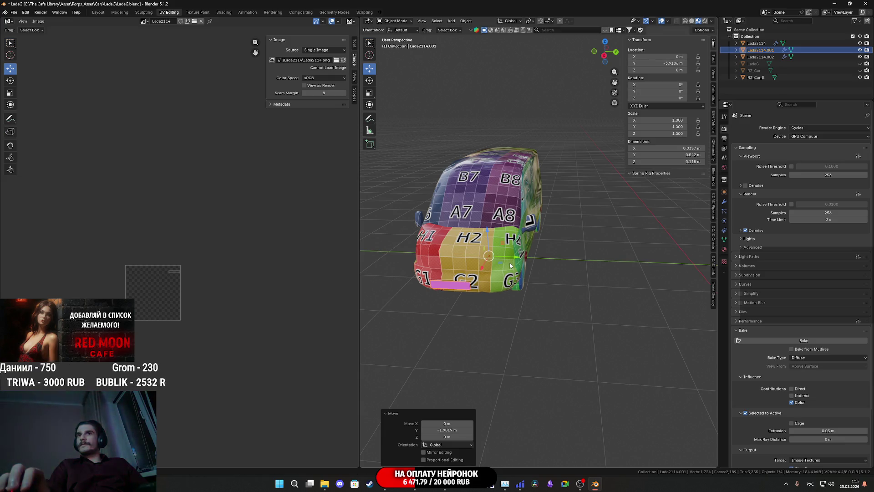
pyautogui.moveTo(510, 266); pyautogui.dragTo(479, 253, button='middle')
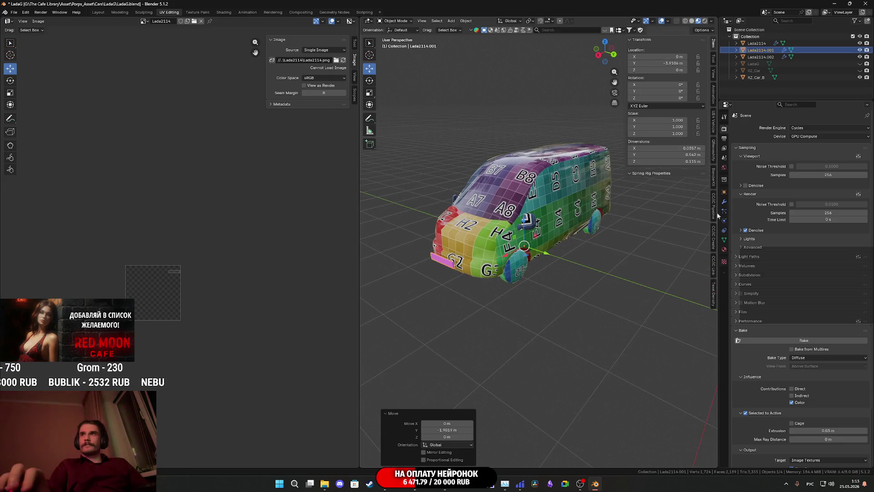
# Step: Assign the Test material to the plate copy
pyautogui.click(724, 250)
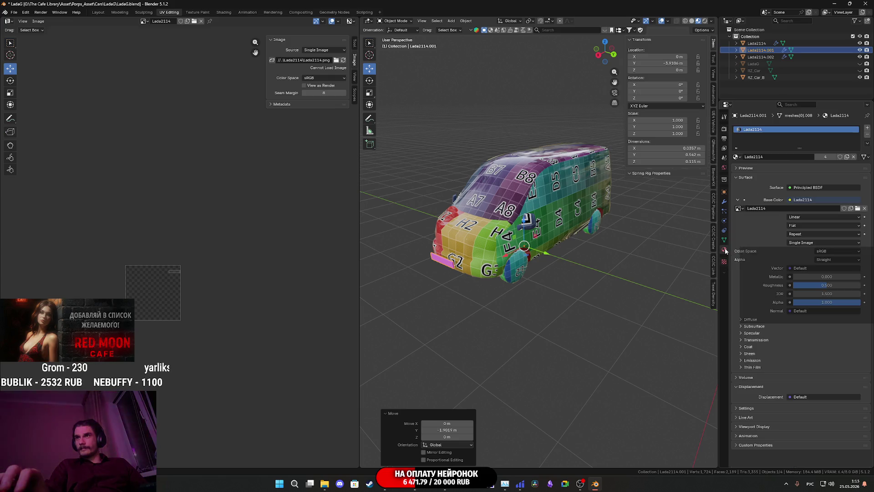
pyautogui.click(737, 157)
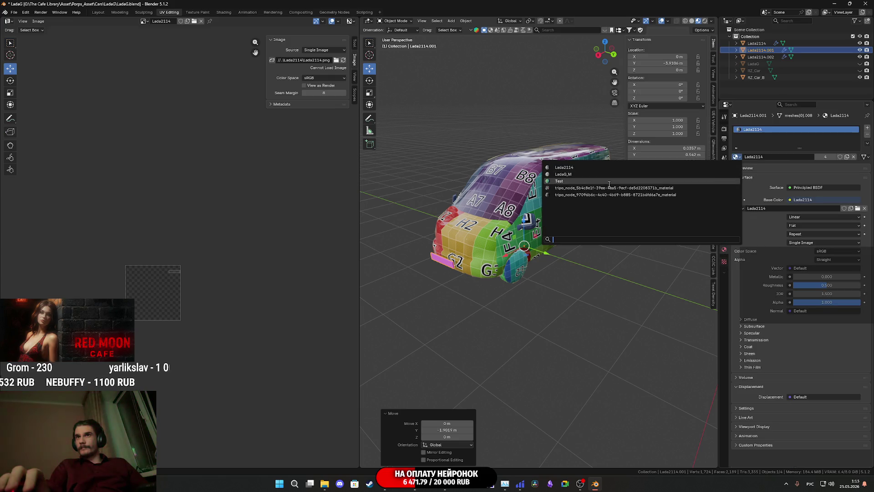
pyautogui.click(574, 186)
# Step: Join the plate into van RZ_Car_B and select all its geometry in Edit Mode
pyautogui.moveTo(496, 245)
pyautogui.mouseDown(button='middle')
pyautogui.moveTo(537, 270)
pyautogui.moveTo(502, 272)
pyautogui.mouseUp(button='middle')
pyautogui.scroll(4, 513, 264)
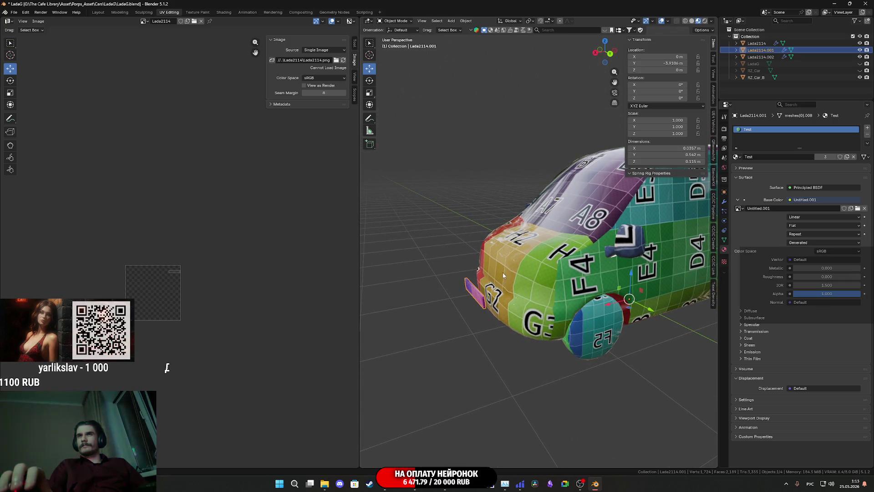
pyautogui.keyDown('shift'); pyautogui.click(509, 274); pyautogui.keyUp('shift')
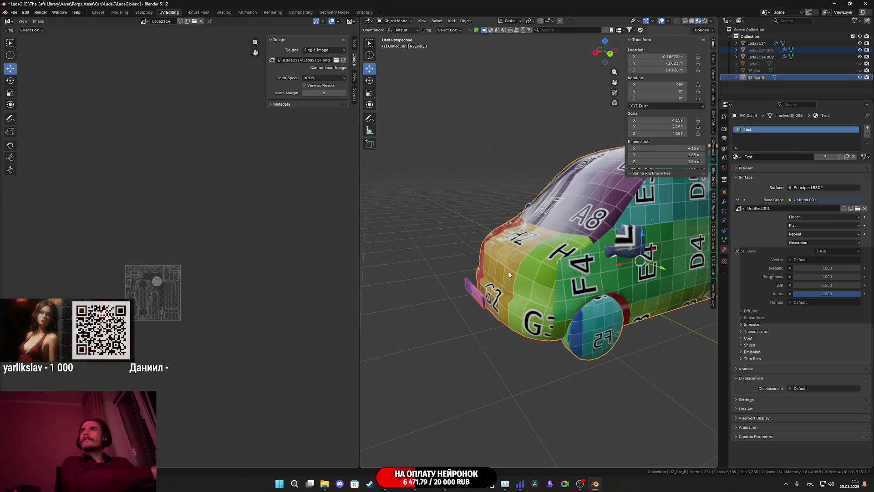
pyautogui.hotkey('ctrl', 'j')
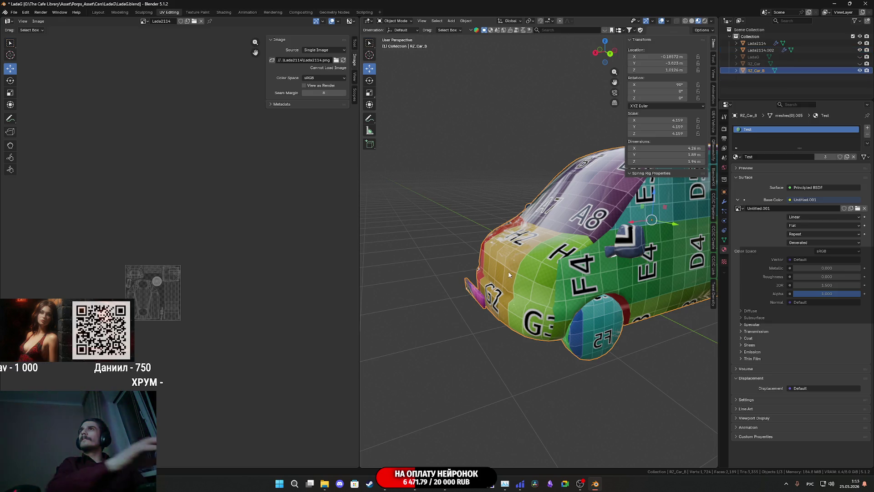
pyautogui.press('Tab')
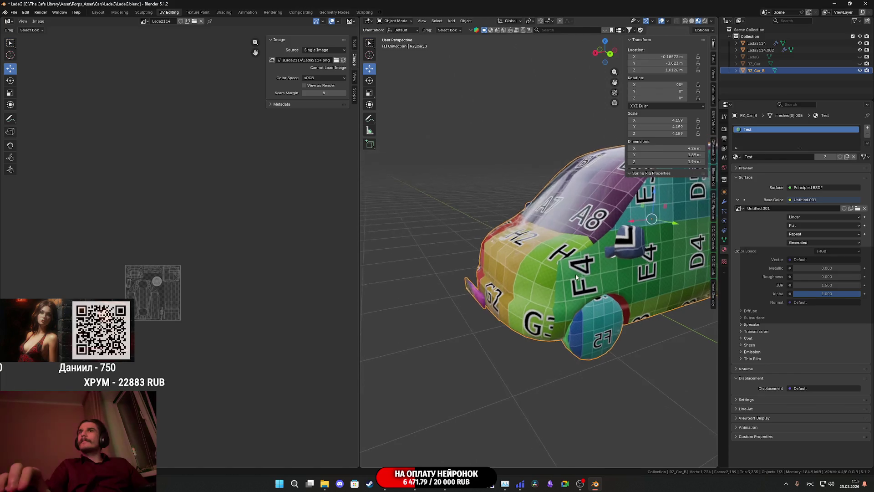
pyautogui.press('a')
pyautogui.scroll(3, 514, 293)
# Step: Select all linked faces of the front plate on the van
pyautogui.moveTo(514, 294); pyautogui.dragTo(448, 360, button='middle')
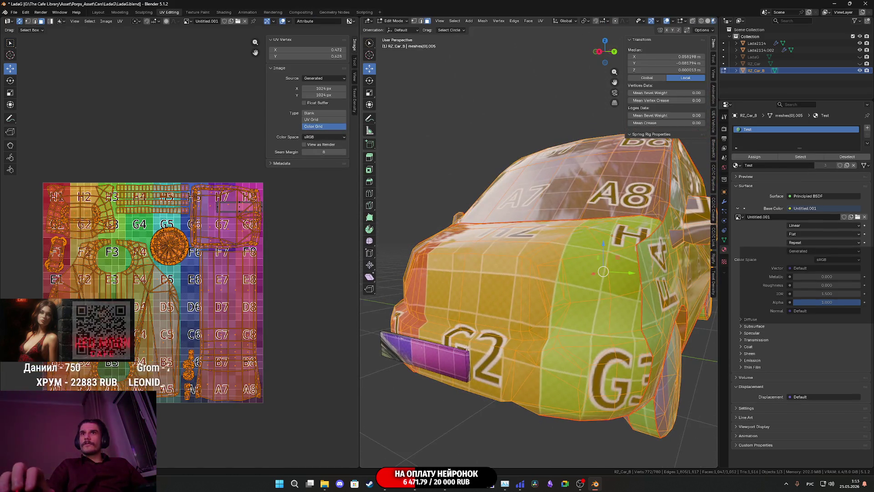
pyautogui.click(448, 359)
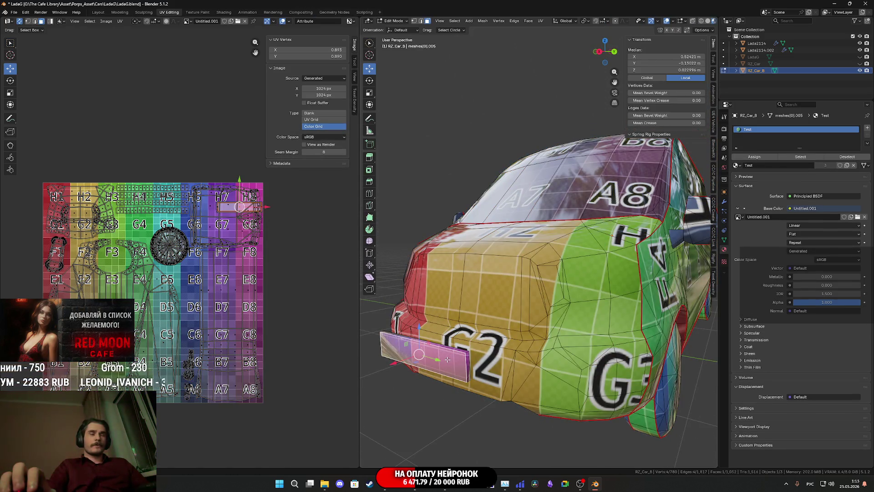
pyautogui.hotkey('ctrl', 'l')
pyautogui.moveTo(447, 359); pyautogui.dragTo(471, 344, button='middle')
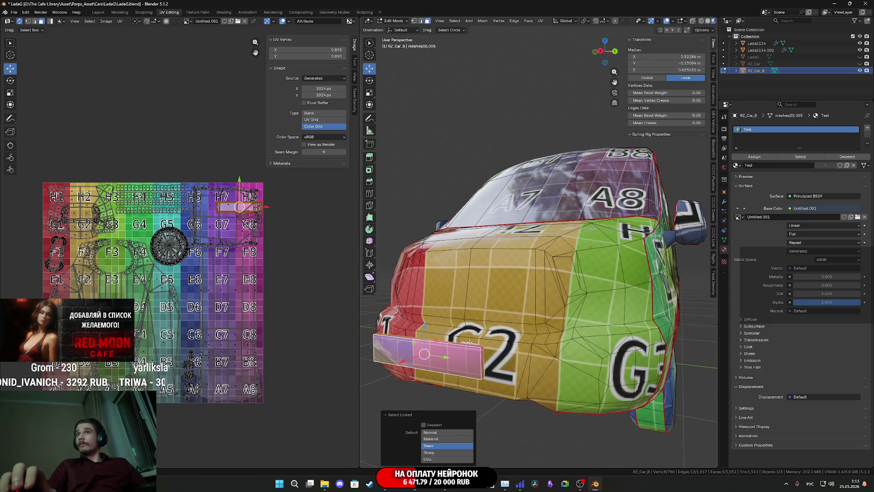
# Step: Unhide the textured van RZ_Car and reselect the whole plate
pyautogui.click(859, 64)
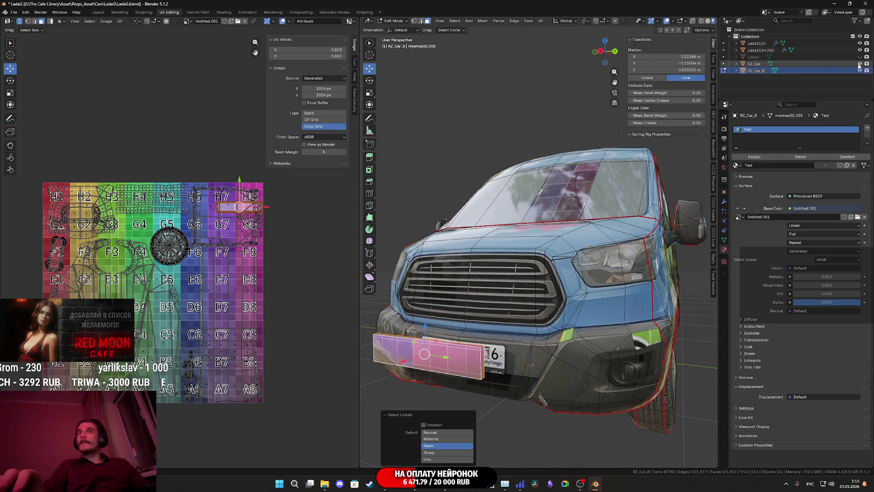
pyautogui.moveTo(592, 255)
pyautogui.mouseDown(button='middle')
pyautogui.moveTo(530, 276)
pyautogui.moveTo(469, 324)
pyautogui.mouseUp(button='middle')
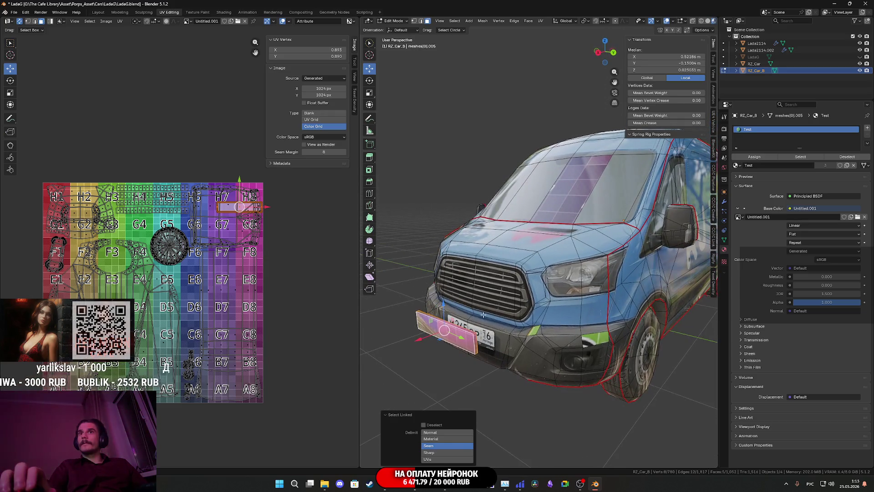
pyautogui.click(461, 339)
pyautogui.press('l')
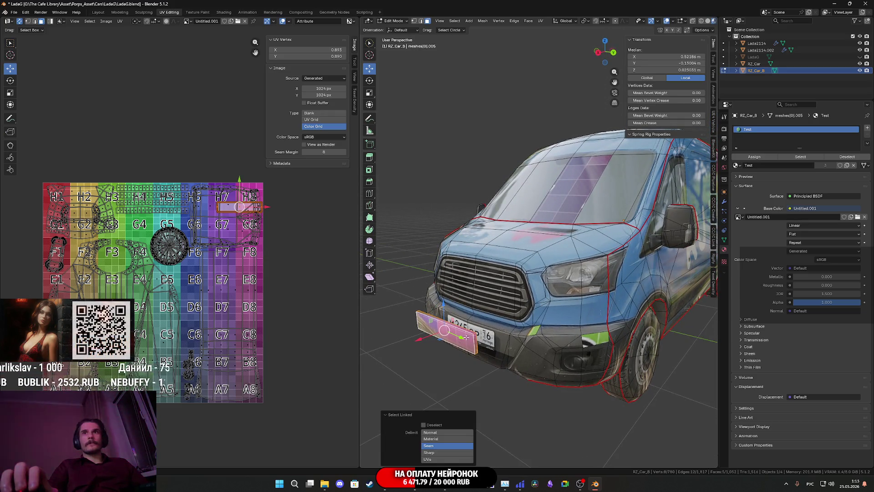
pyautogui.moveTo(462, 339); pyautogui.dragTo(574, 300, button='middle')
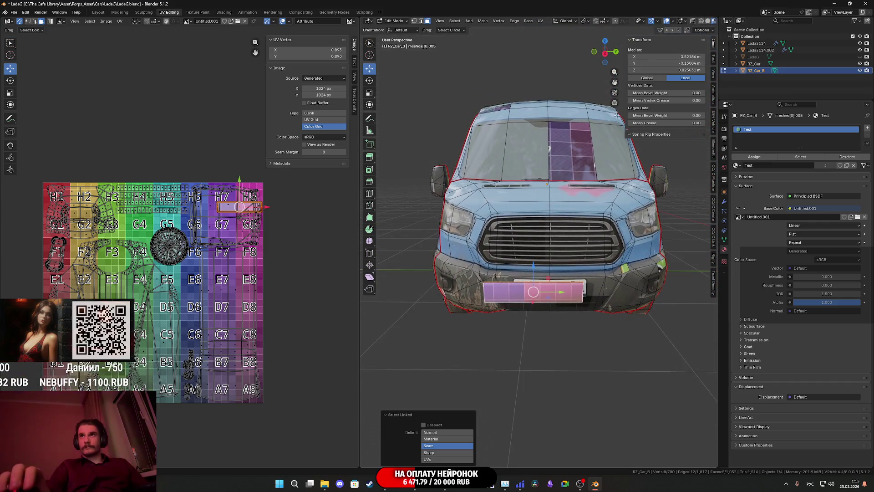
# Step: In orthographic side view, move the plate over the real number plate and shrink it to 0.822
pyautogui.click(605, 54)
pyautogui.scroll(3, 570, 303)
pyautogui.moveTo(529, 273)
pyautogui.mouseDown()
pyautogui.moveTo(585, 291)
pyautogui.moveTo(571, 292)
pyautogui.mouseUp()
pyautogui.press('s')
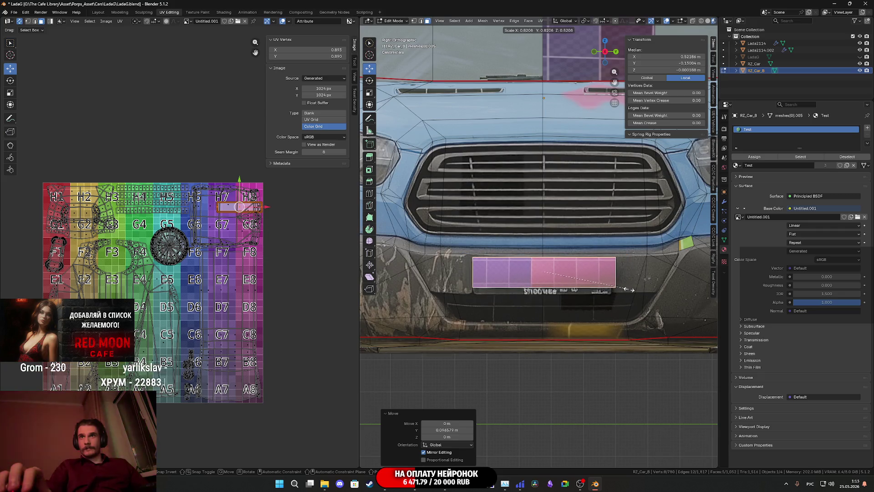
pyautogui.click(631, 289)
# Step: Lower the plate slightly and stretch it about 1.31 along Z
pyautogui.scroll(3, 547, 268)
pyautogui.moveTo(544, 240); pyautogui.dragTo(564, 235)
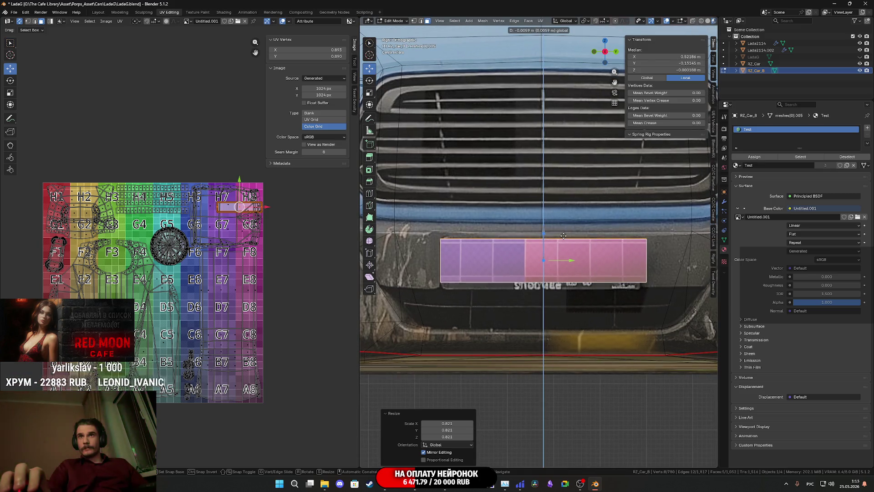
pyautogui.click(565, 238)
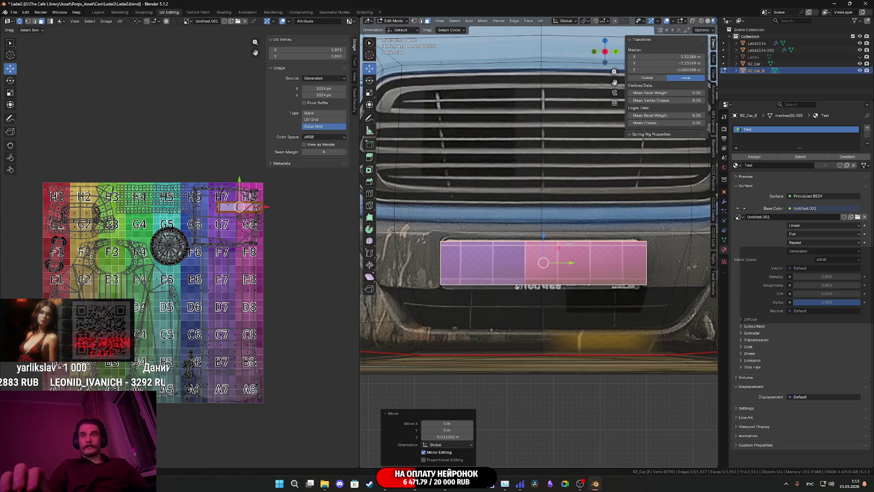
pyautogui.press('s')
pyautogui.press('z')
pyautogui.moveTo(567, 245); pyautogui.dragTo(578, 245)
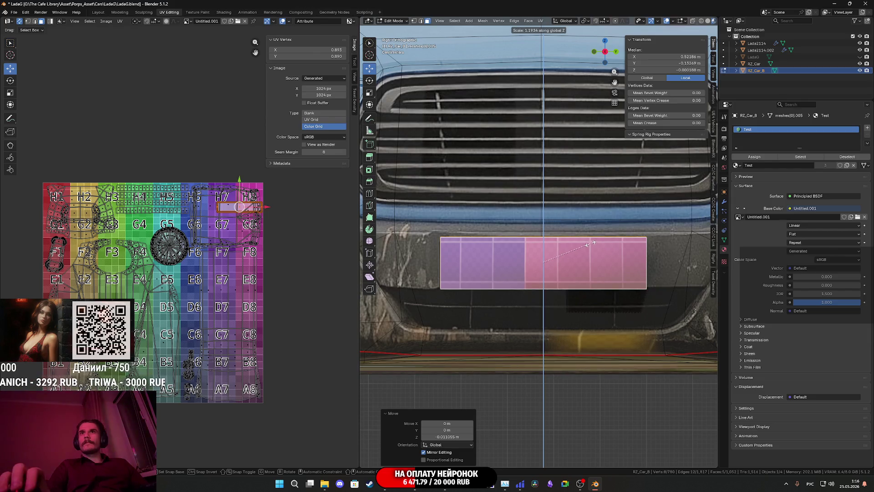
pyautogui.click(592, 243)
pyautogui.moveTo(590, 246)
pyautogui.mouseDown(button='middle')
pyautogui.moveTo(517, 281)
pyautogui.moveTo(546, 302)
pyautogui.mouseUp(button='middle')
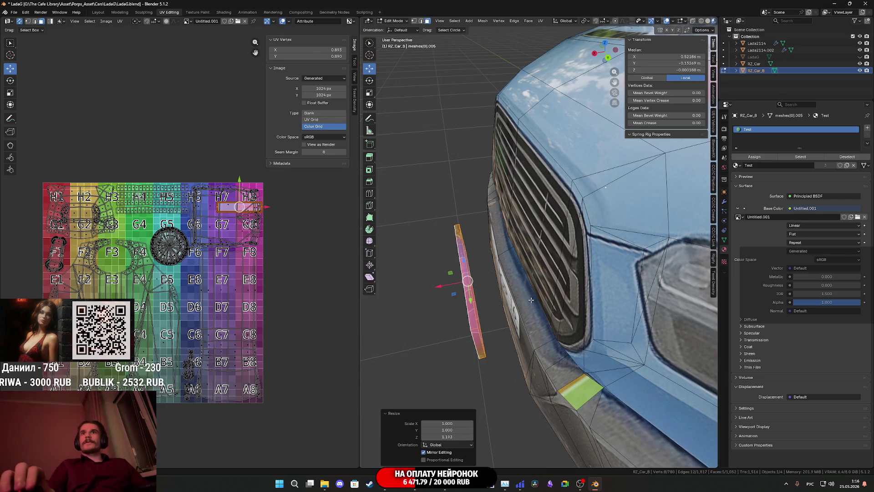
# Step: Widen the plate along X and shift it sideways along X
pyautogui.press('s')
pyautogui.press('x')
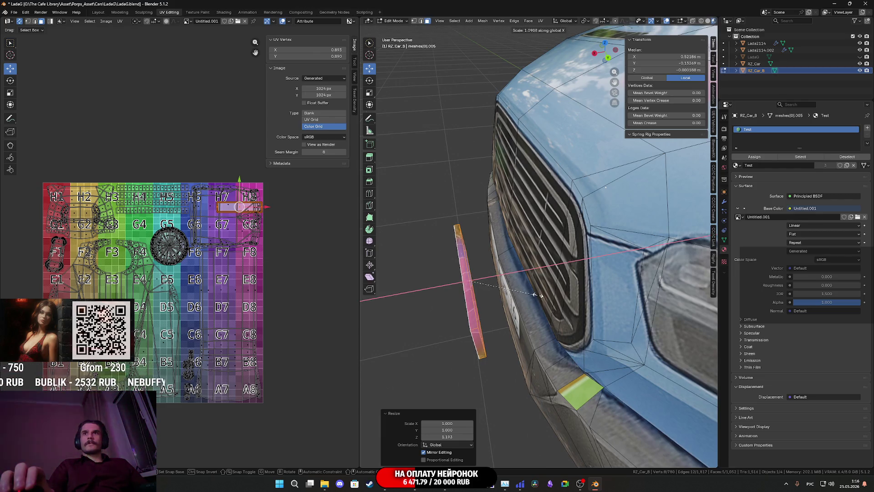
pyautogui.click(532, 285)
pyautogui.press('g')
pyautogui.press('x')
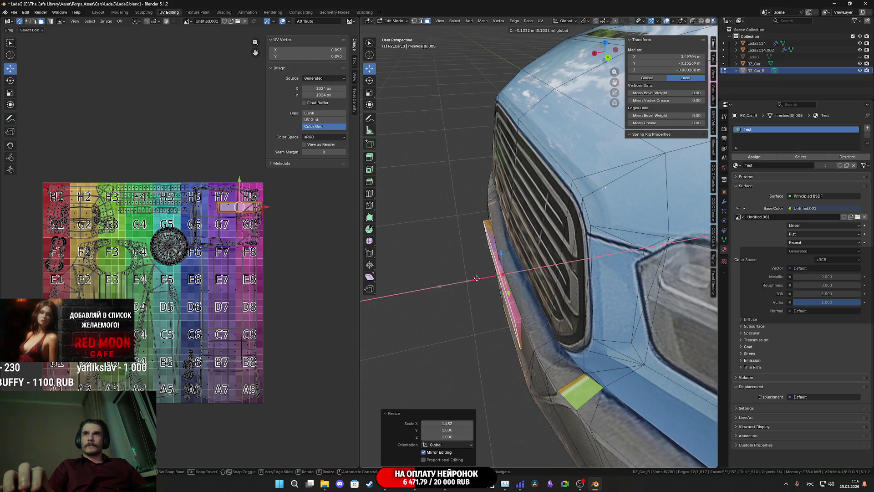
pyautogui.click(477, 278)
pyautogui.moveTo(477, 278); pyautogui.dragTo(527, 264, button='middle')
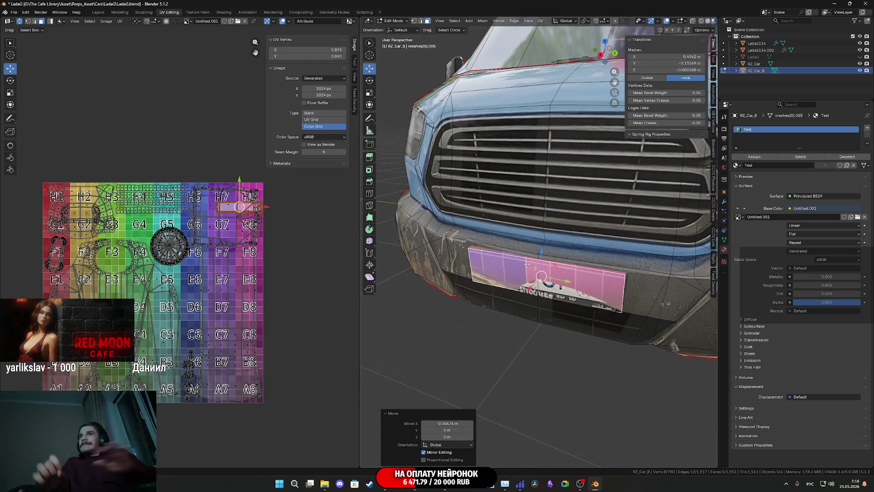
pyautogui.moveTo(527, 264)
pyautogui.mouseDown(button='middle')
pyautogui.moveTo(585, 239)
pyautogui.moveTo(611, 285)
pyautogui.moveTo(626, 285)
pyautogui.mouseUp(button='middle')
pyautogui.scroll(5, 585, 239)
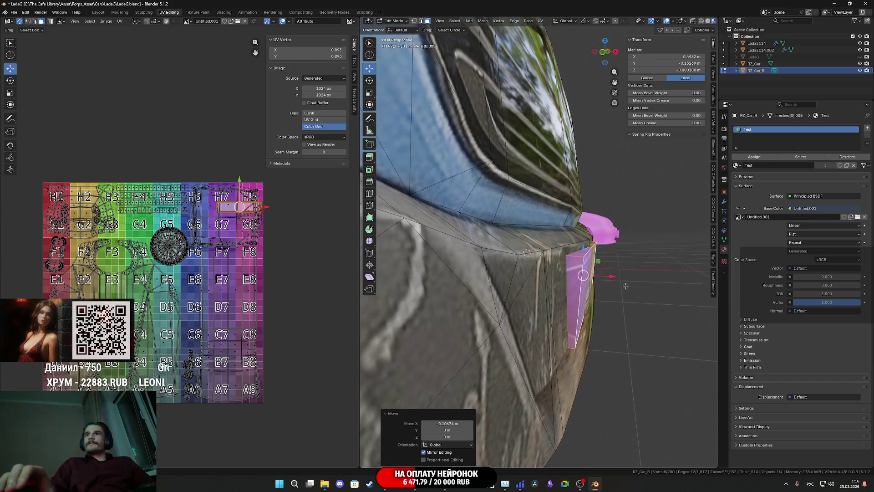
# Step: In front orthographic view, tilt the plate by -5.84°
pyautogui.click(603, 51)
pyautogui.scroll(3, 561, 308)
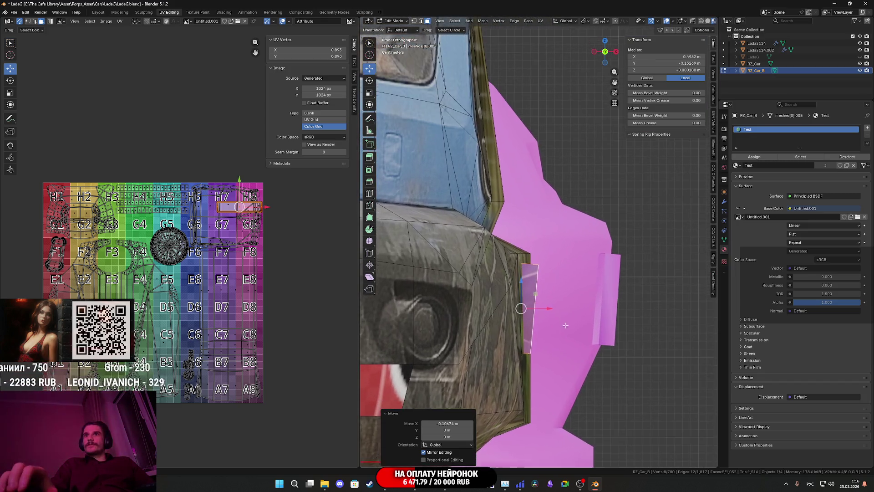
pyautogui.press('r')
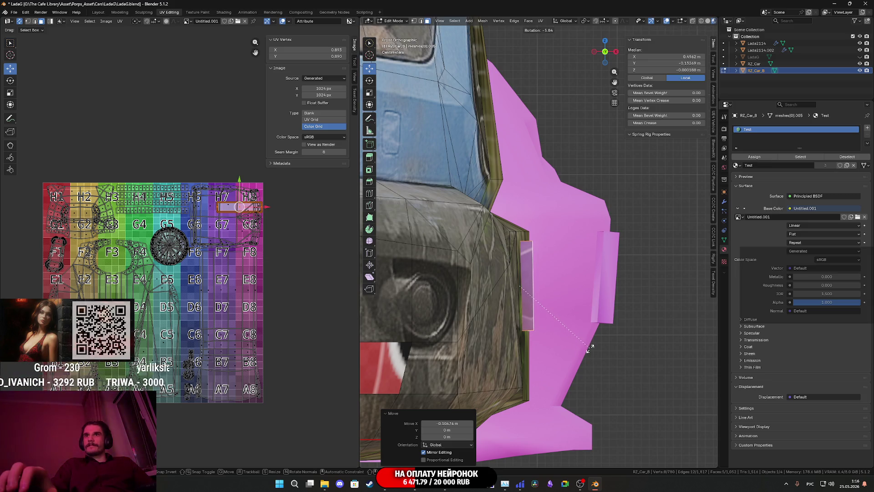
pyautogui.click(590, 347)
pyautogui.moveTo(589, 347)
pyautogui.mouseDown(button='middle')
pyautogui.moveTo(479, 348)
pyautogui.moveTo(540, 316)
pyautogui.moveTo(522, 348)
pyautogui.moveTo(482, 302)
pyautogui.moveTo(504, 228)
pyautogui.mouseUp(button='middle')
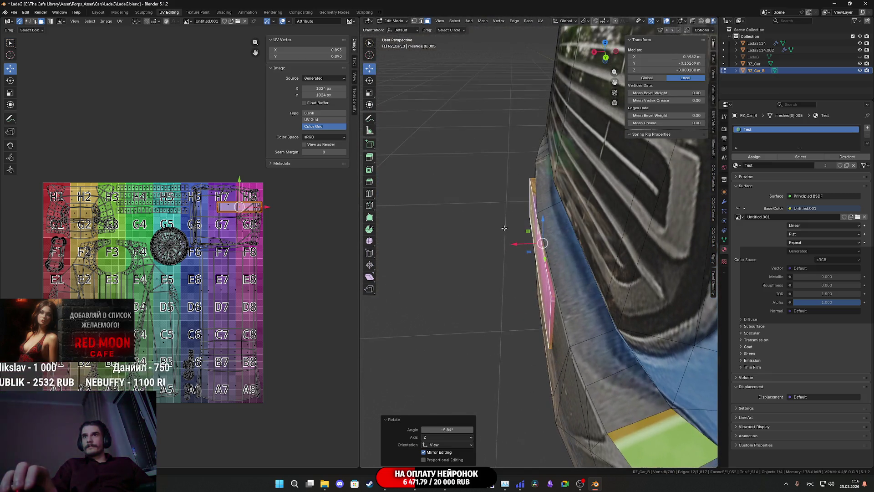
# Step: In top view, rotate the plate about 0.92° around Z and nudge it 0.0041 m along X
pyautogui.click(606, 45)
pyautogui.click(606, 49)
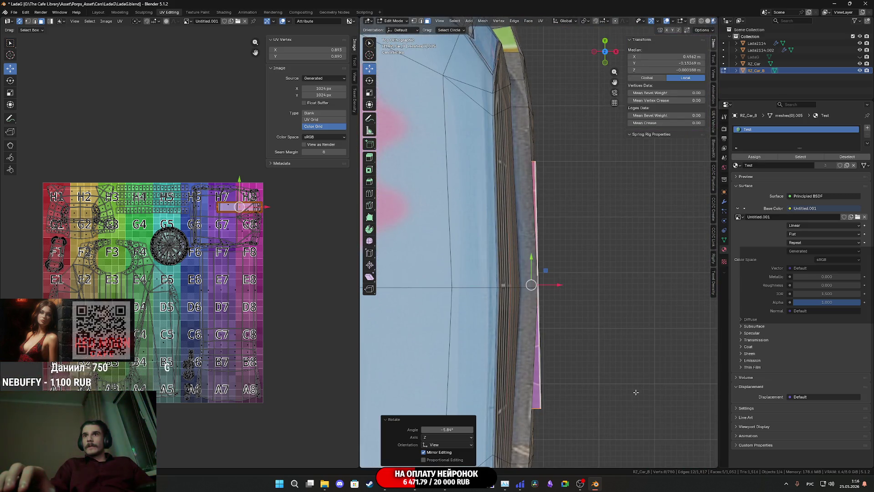
pyautogui.press('r')
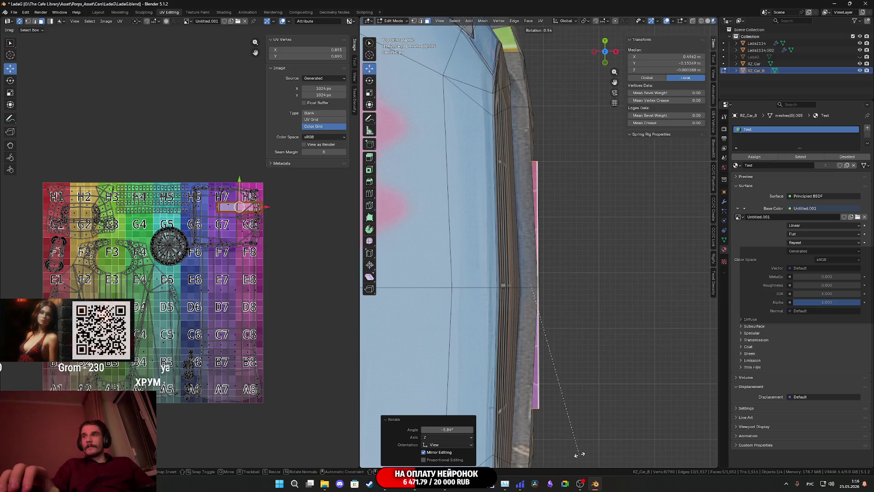
pyautogui.click(579, 454)
pyautogui.scroll(1, 566, 399)
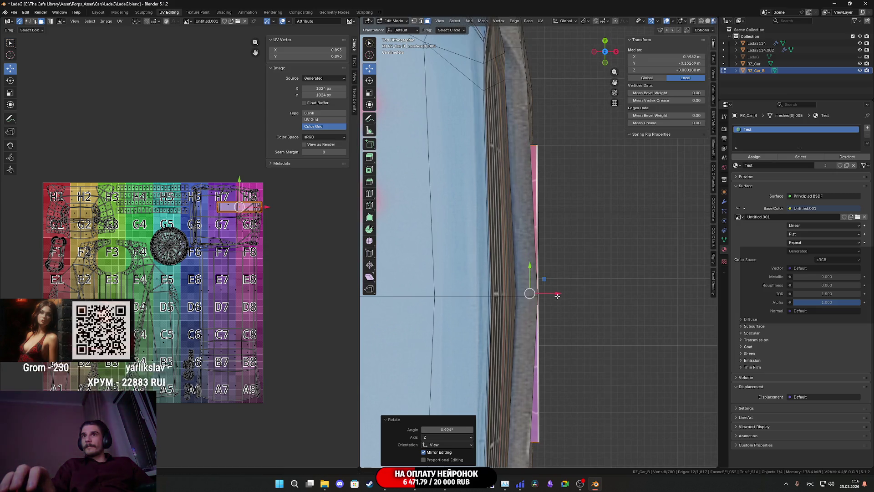
pyautogui.moveTo(556, 293); pyautogui.dragTo(561, 298)
pyautogui.moveTo(530, 293)
pyautogui.mouseDown(button='middle')
pyautogui.moveTo(507, 285)
pyautogui.moveTo(537, 287)
pyautogui.mouseUp(button='middle')
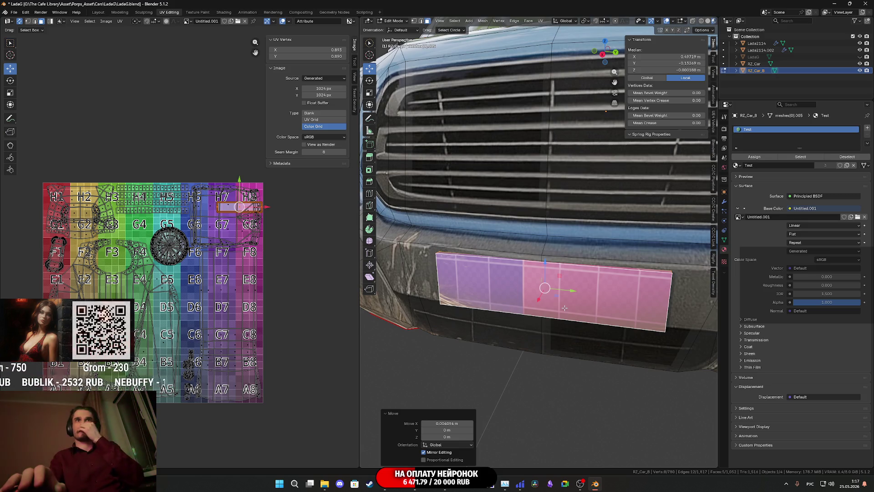
# Step: Move the plate's UV island onto cell D6 and rotate it 90° upright
pyautogui.moveTo(255, 248); pyautogui.dragTo(248, 277, button='middle')
pyautogui.scroll(2, 259, 269)
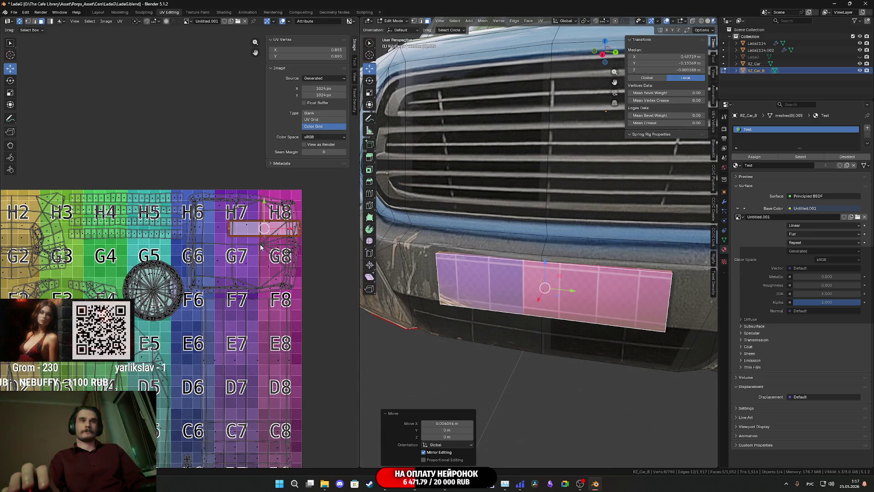
pyautogui.press('g')
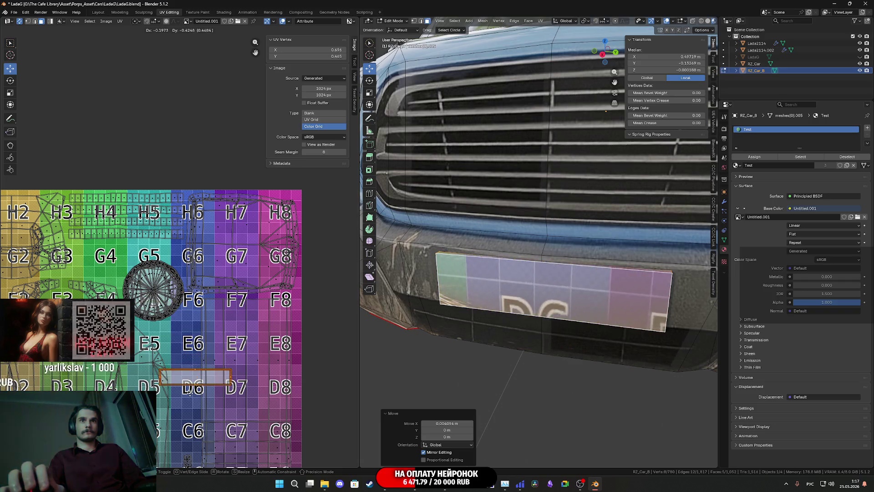
pyautogui.click(187, 390)
pyautogui.moveTo(219, 388); pyautogui.dragTo(187, 294, button='middle')
pyautogui.press('r')
pyautogui.click(132, 255)
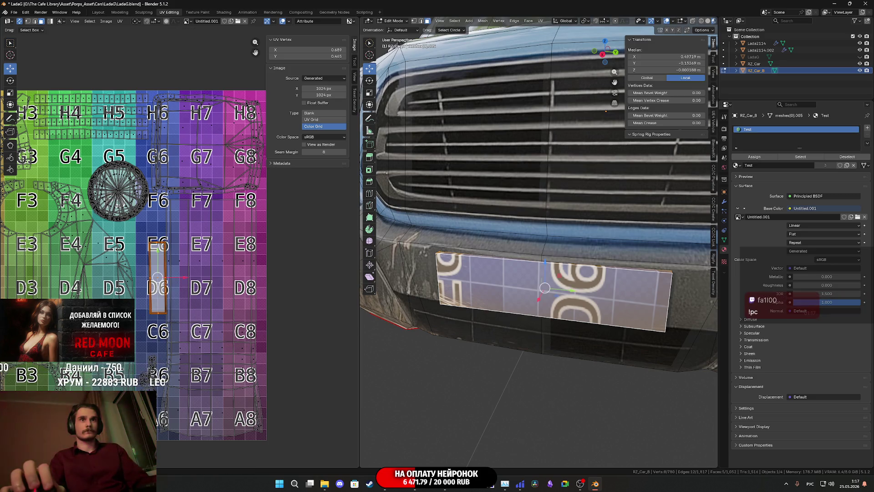
# Step: Fine-tune the plate UV island's position over D6 with a small rightward nudge
pyautogui.moveTo(172, 340); pyautogui.dragTo(188, 327, button='middle')
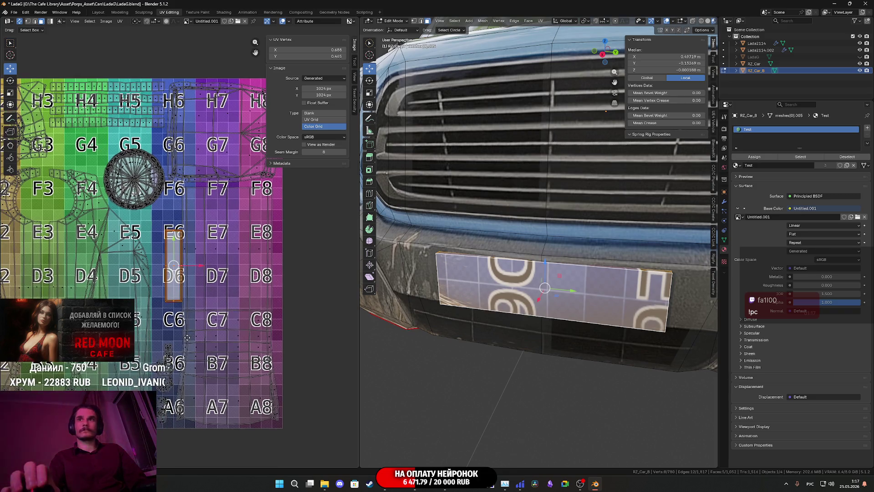
pyautogui.scroll(1, 191, 378)
pyautogui.press('g')
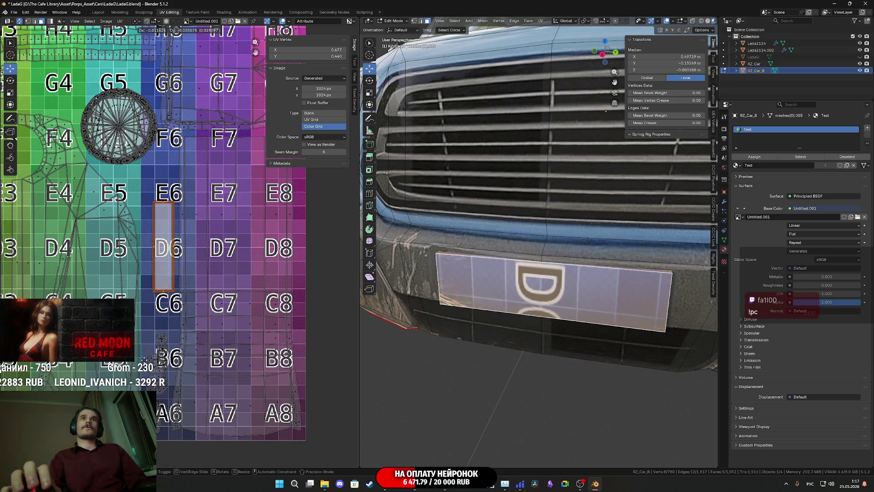
pyautogui.click(162, 376)
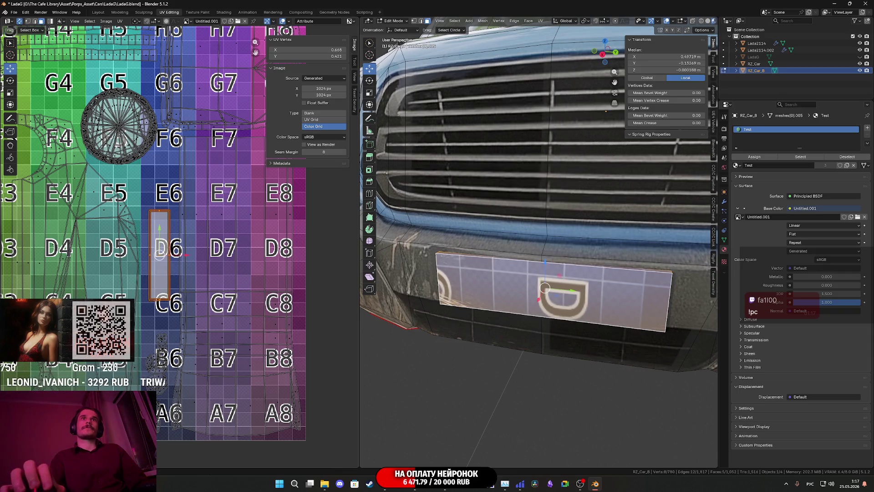
pyautogui.scroll(2, 198, 345)
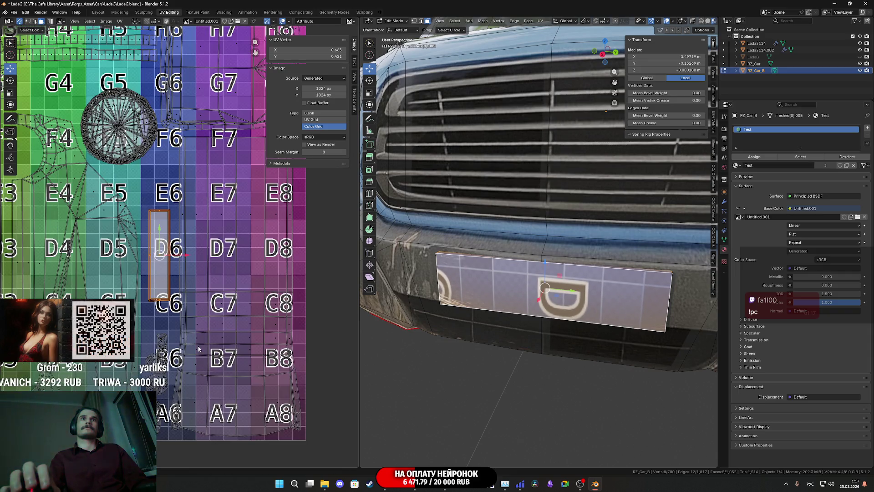
pyautogui.moveTo(176, 260); pyautogui.dragTo(177, 257)
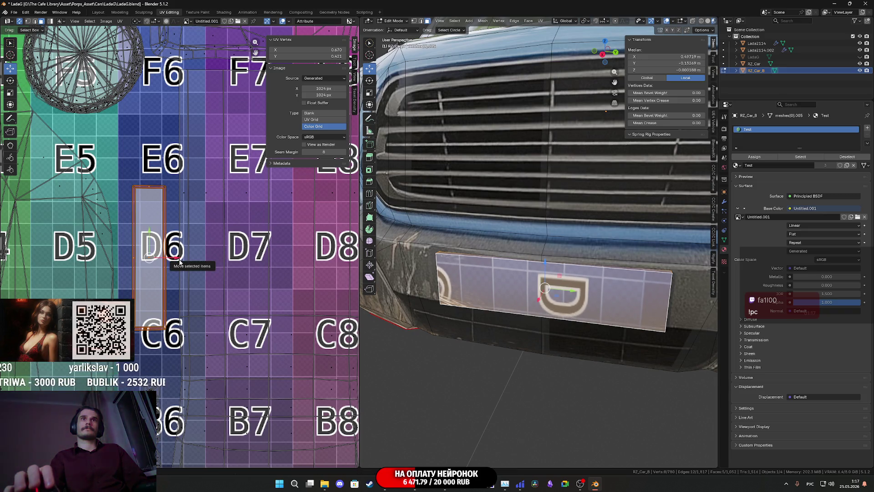
pyautogui.scroll(-5, 177, 255)
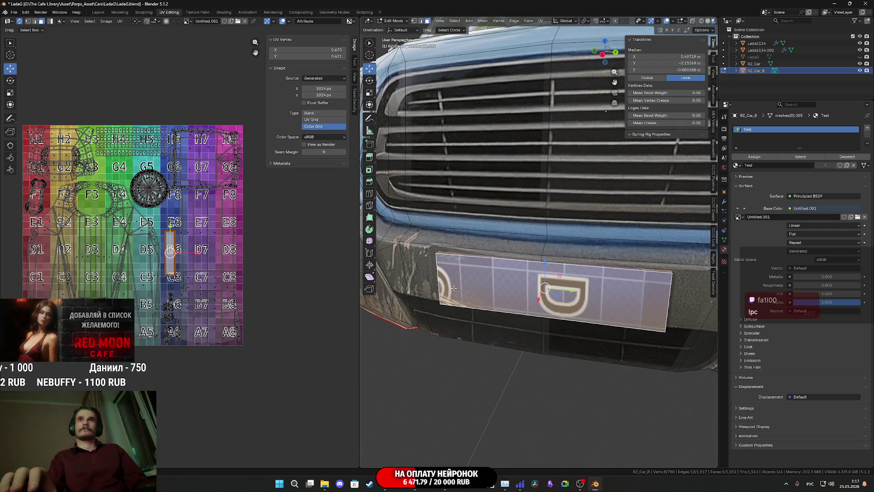
pyautogui.scroll(-8, 512, 288)
pyautogui.moveTo(512, 288)
pyautogui.mouseDown(button='middle')
pyautogui.moveTo(482, 260)
pyautogui.moveTo(372, 264)
pyautogui.moveTo(505, 297)
pyautogui.mouseUp(button='middle')
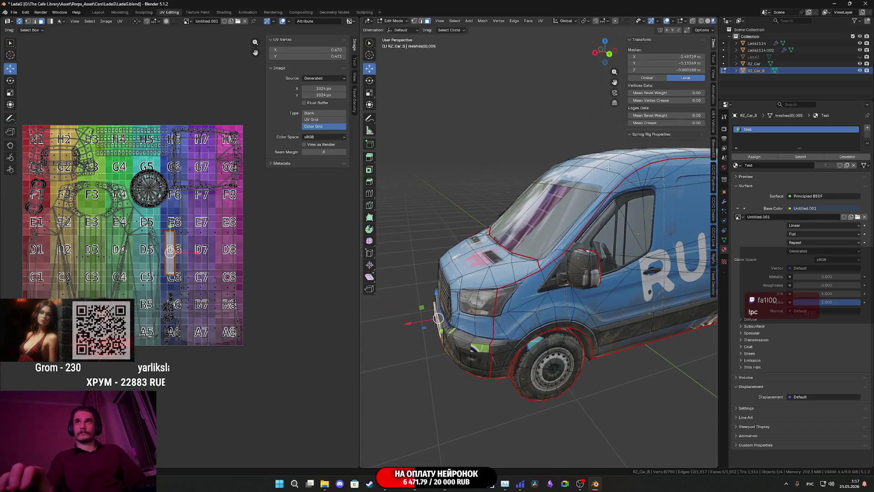
# Step: Copy the front licence plate face and slide it along X to the van's rear
pyautogui.click(606, 44)
pyautogui.keyDown('shift'); pyautogui.moveTo(606, 114); pyautogui.dragTo(607, 277, button='middle'); pyautogui.keyUp('shift')
pyautogui.press('g')
pyautogui.click(607, 314)
pyautogui.press('g')
pyautogui.press('x')
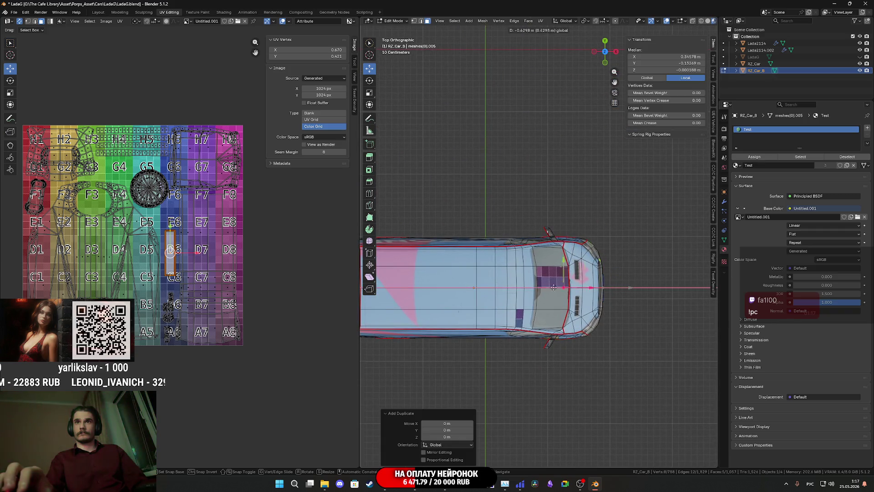
pyautogui.click(400, 295)
pyautogui.scroll(5, 551, 293)
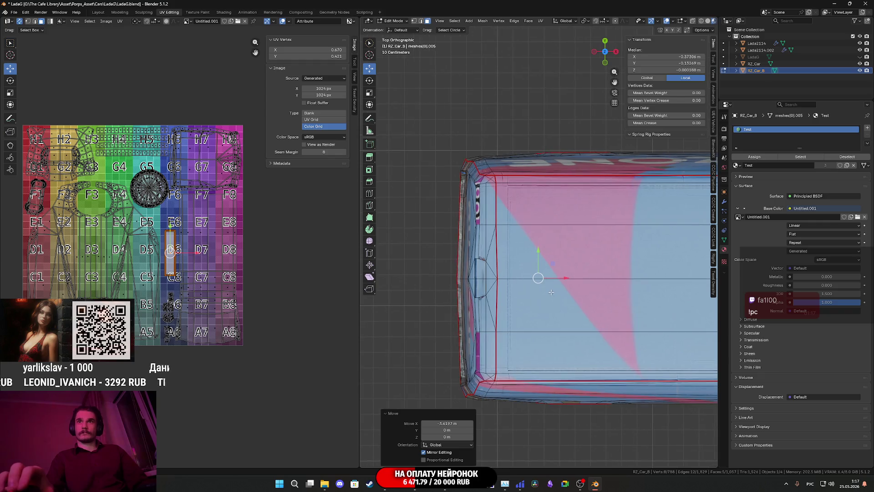
pyautogui.press('g')
pyautogui.press('x')
pyautogui.click(455, 310)
# Step: Rotate the rear plate copy by exactly 180°
pyautogui.press('r')
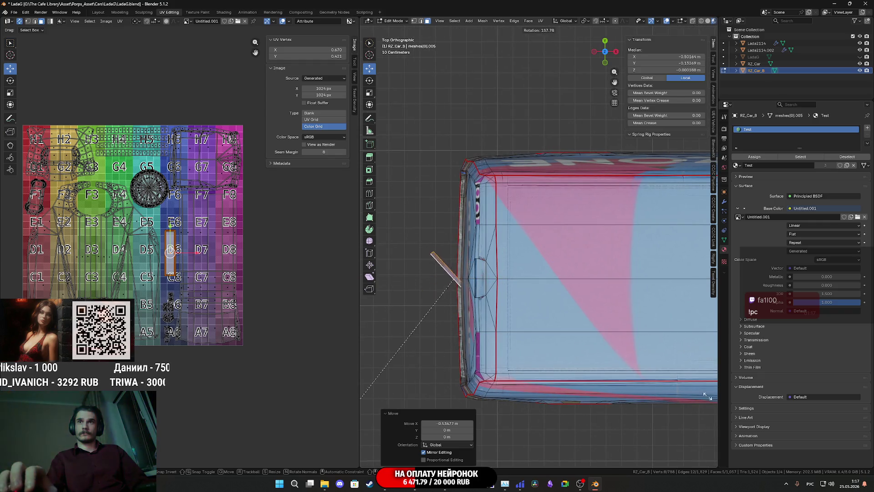
pyautogui.click(387, 293)
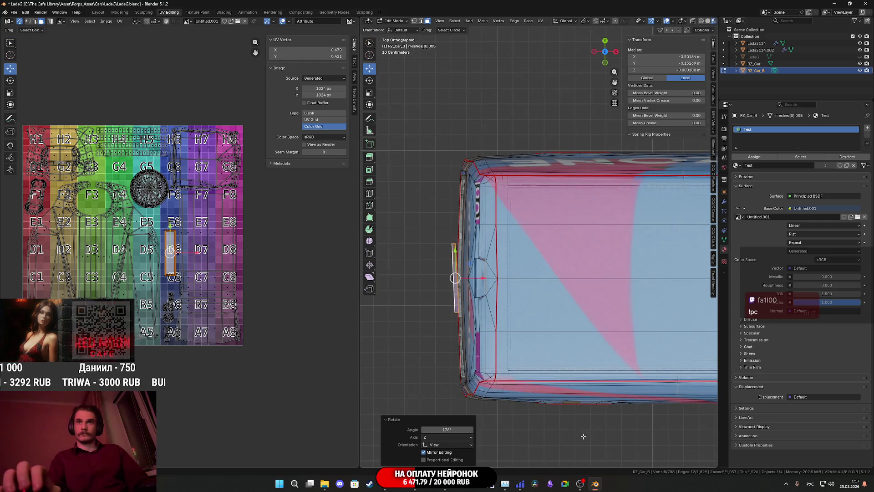
pyautogui.click(454, 429)
pyautogui.write('1')
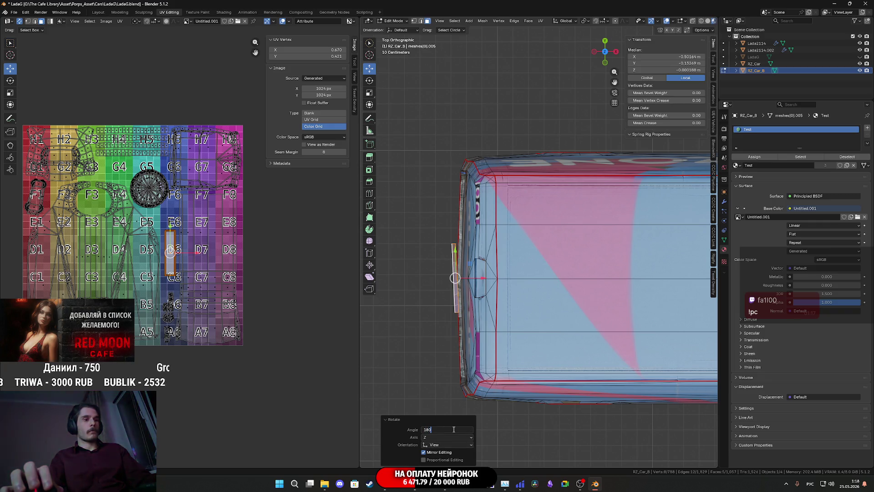
pyautogui.write('80')
pyautogui.press('Return')
# Step: In Left Ortho view, reposition the rear plate faces and nudge them about 0.043 m along X
pyautogui.moveTo(547, 219)
pyautogui.mouseDown(button='middle')
pyautogui.moveTo(579, 279)
pyautogui.moveTo(624, 156)
pyautogui.mouseUp(button='middle')
pyautogui.click(606, 54)
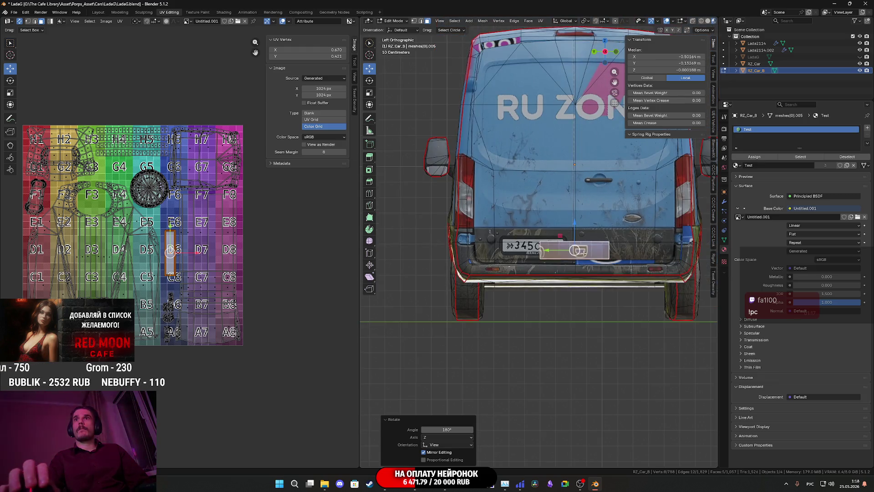
pyautogui.scroll(5, 623, 257)
pyautogui.press('g')
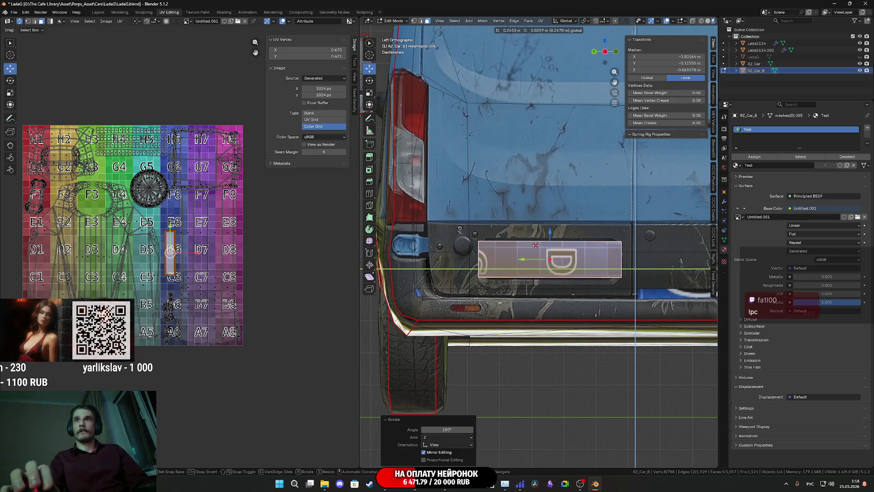
pyautogui.click(536, 245)
pyautogui.scroll(3, 536, 245)
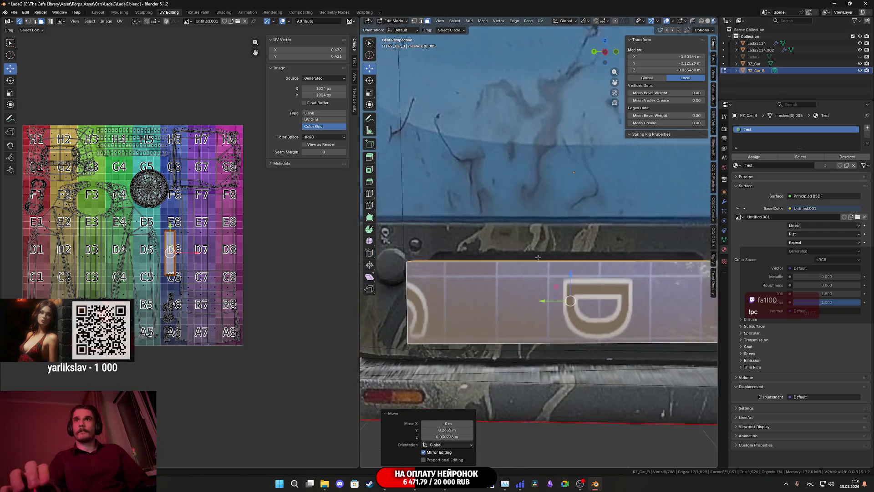
pyautogui.moveTo(536, 245)
pyautogui.mouseDown(button='middle')
pyautogui.moveTo(623, 297)
pyautogui.moveTo(539, 256)
pyautogui.mouseUp(button='middle')
pyautogui.press('g')
pyautogui.press('x')
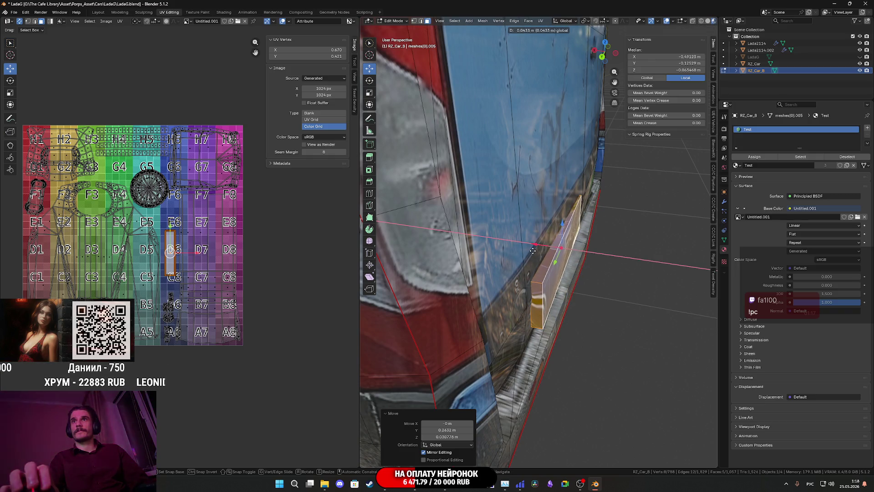
pyautogui.click(533, 250)
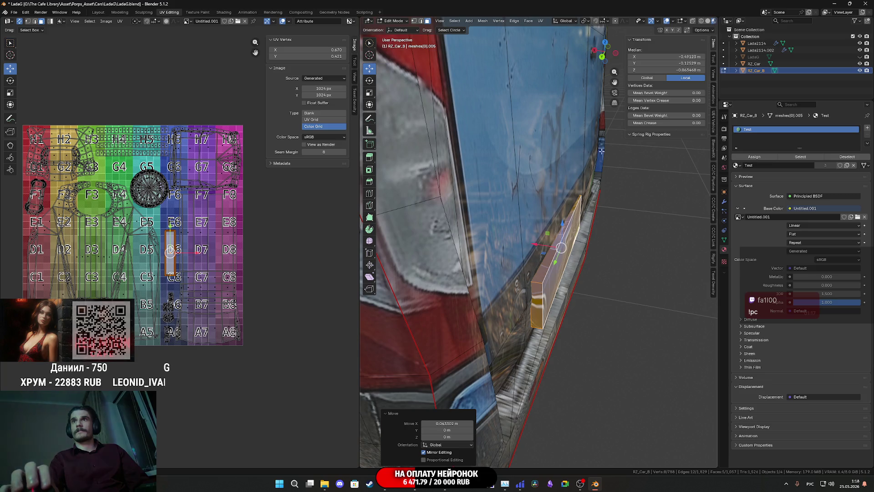
# Step: In Top view, turn the rear plate about 2° so it lies flush on the bumper
pyautogui.click(605, 43)
pyautogui.scroll(3, 620, 259)
pyautogui.press('r')
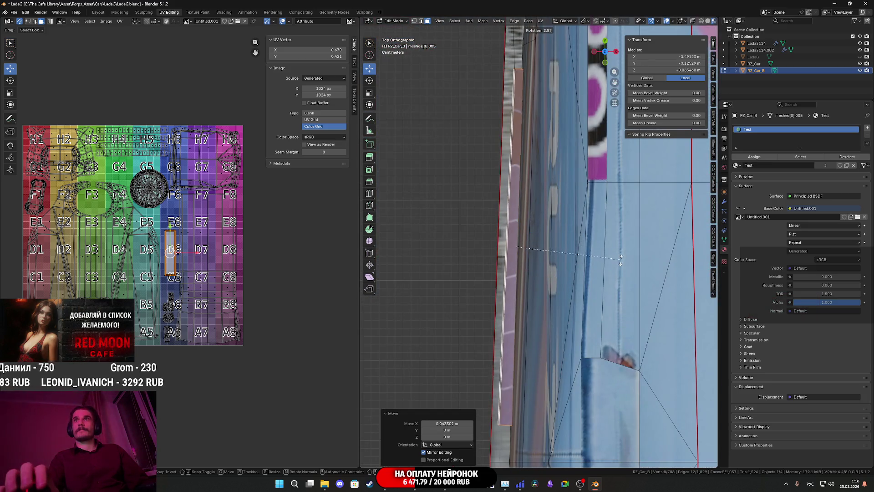
pyautogui.click(609, 342)
pyautogui.moveTo(608, 342)
pyautogui.mouseDown(button='middle')
pyautogui.moveTo(656, 277)
pyautogui.moveTo(662, 294)
pyautogui.moveTo(662, 271)
pyautogui.moveTo(647, 349)
pyautogui.moveTo(546, 276)
pyautogui.mouseUp(button='middle')
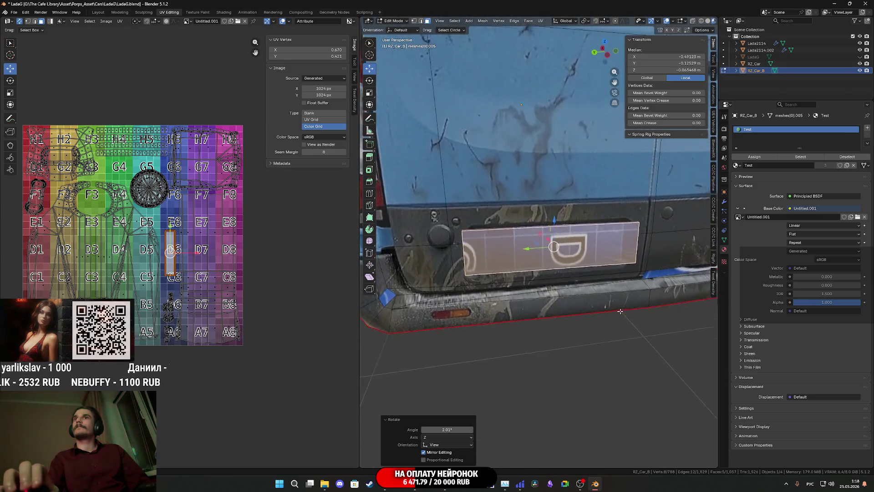
pyautogui.scroll(-8, 546, 276)
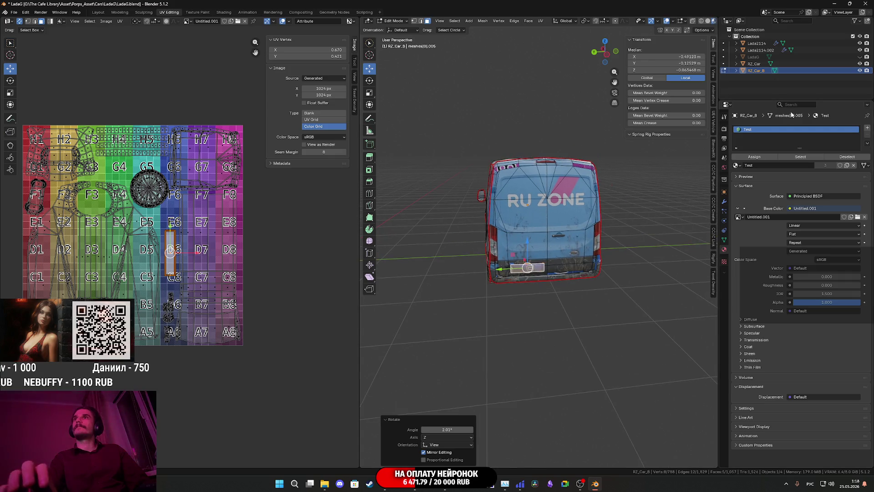
# Step: Hide the RZ_Car object and bring the van's front into view
pyautogui.click(860, 64)
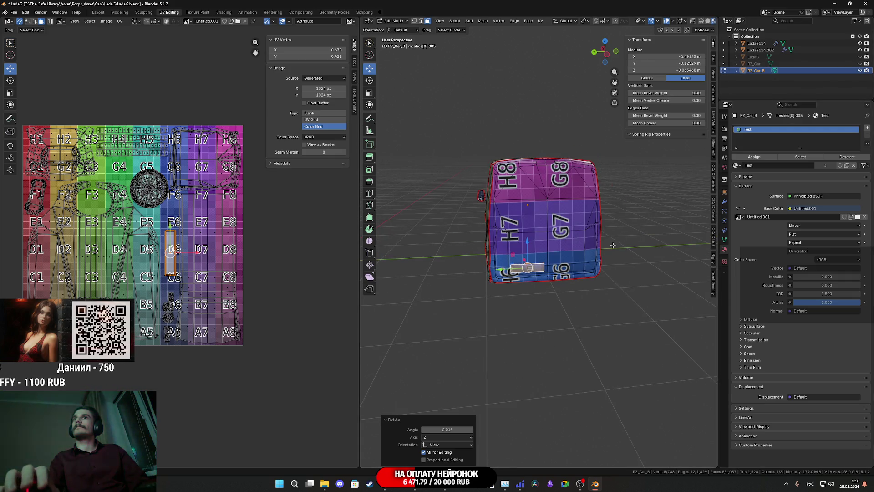
pyautogui.scroll(4, 569, 255)
pyautogui.moveTo(569, 255)
pyautogui.mouseDown(button='middle')
pyautogui.moveTo(607, 260)
pyautogui.moveTo(558, 254)
pyautogui.mouseUp(button='middle')
pyautogui.scroll(-4, 556, 253)
pyautogui.scroll(1, 555, 253)
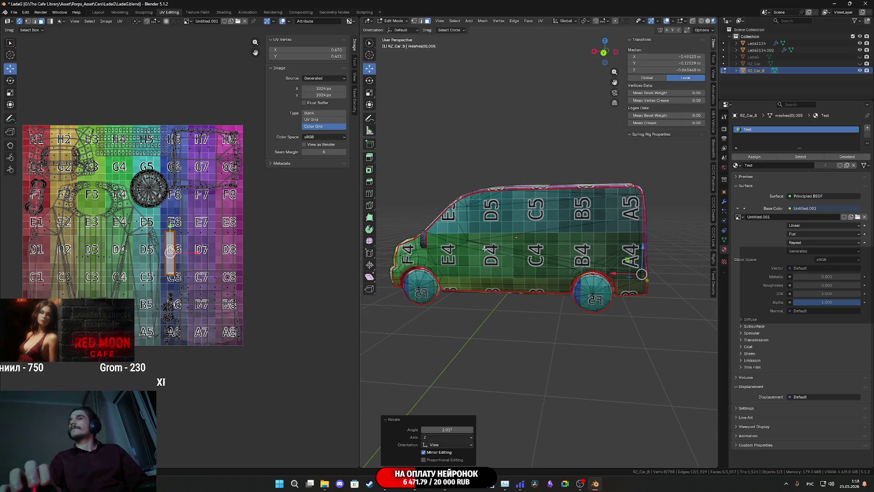
pyautogui.moveTo(476, 248); pyautogui.dragTo(588, 258, button='middle')
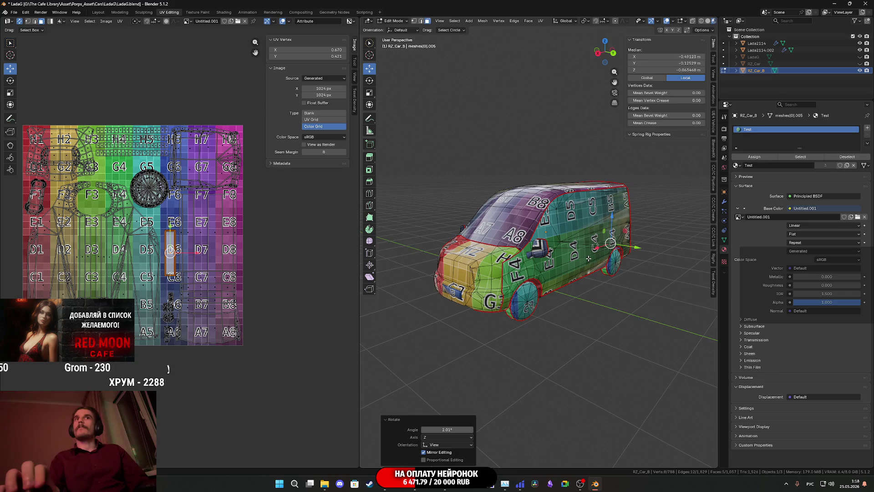
pyautogui.scroll(2, 532, 261)
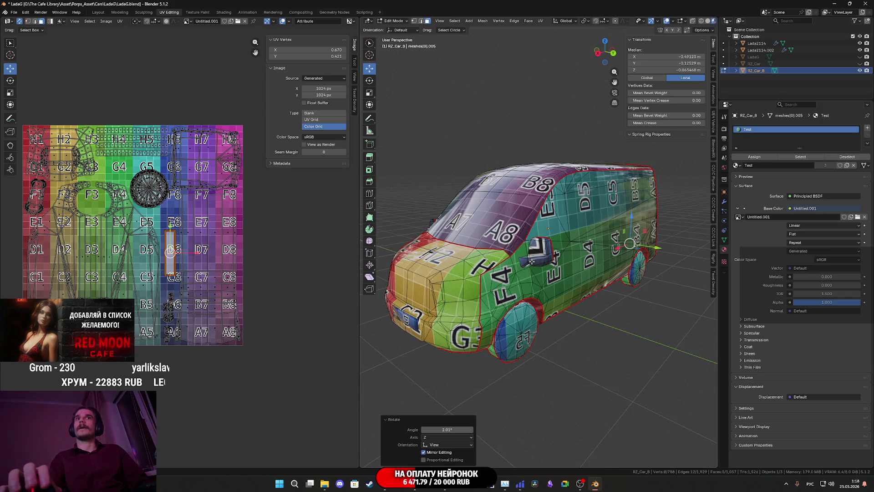
pyautogui.moveTo(519, 278)
pyautogui.mouseDown(button='middle')
pyautogui.moveTo(455, 329)
pyautogui.moveTo(432, 335)
pyautogui.mouseUp(button='middle')
# Step: Select the seam-bounded plate faces, separate them into RZ_Car_B.001, and hide it
pyautogui.hotkey('ctrl', 'l')
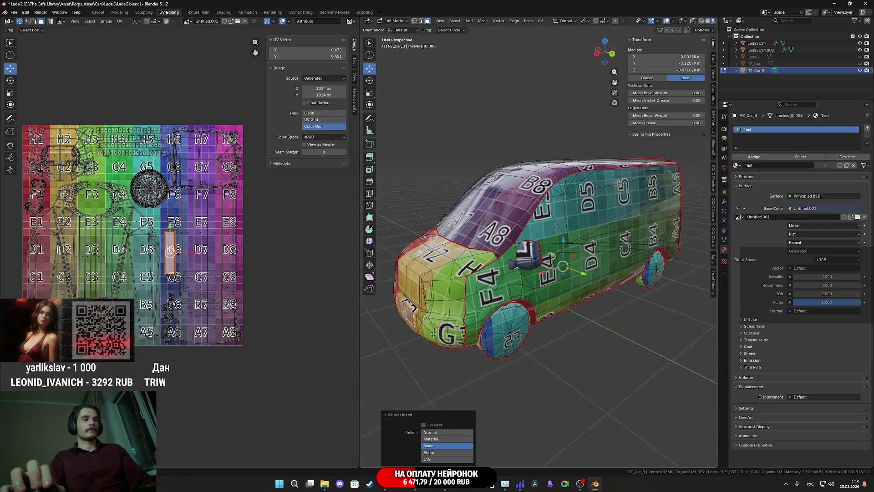
pyautogui.scroll(2, 433, 334)
pyautogui.press('p')
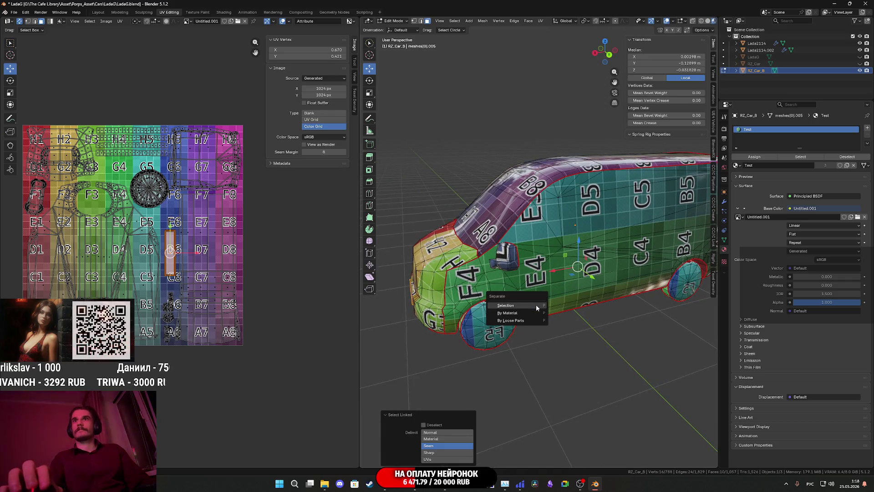
pyautogui.click(536, 305)
pyautogui.click(859, 78)
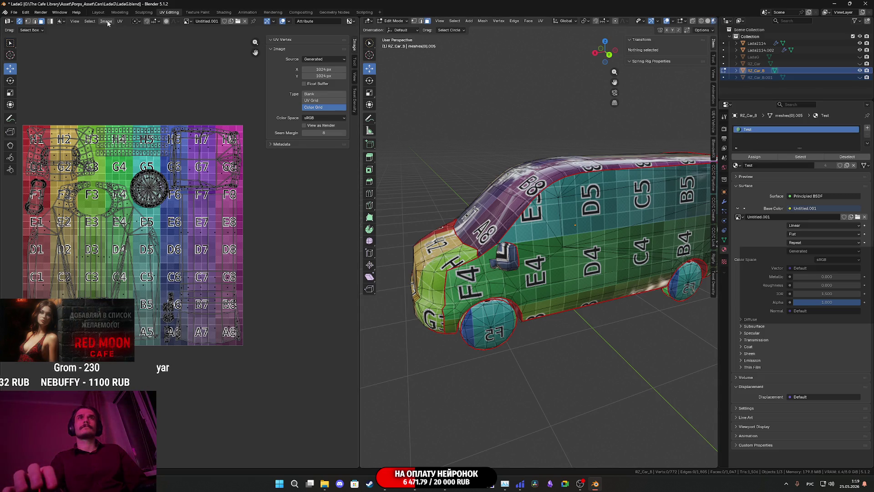
# Step: Save the file, return to Object Mode and select only RZ_Car_B
pyautogui.hotkey('ctrl', 's')
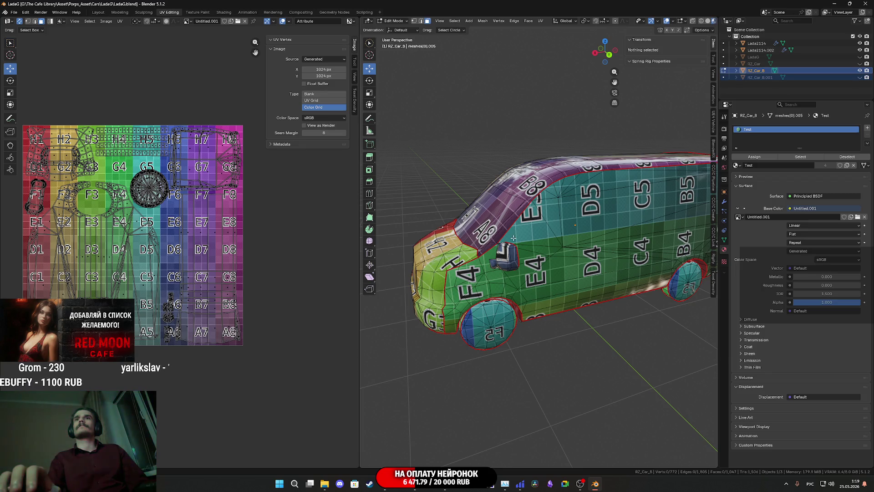
pyautogui.moveTo(513, 238)
pyautogui.mouseDown(button='middle')
pyautogui.moveTo(519, 233)
pyautogui.moveTo(531, 249)
pyautogui.mouseUp(button='middle')
pyautogui.press('Tab')
pyautogui.click(753, 72)
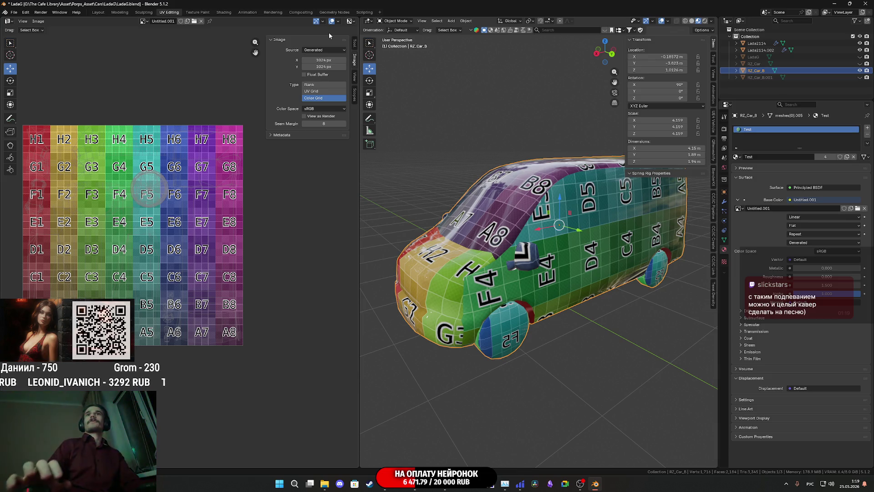
# Step: Switch to the Shading workspace and move the Untitled.001 image node to the right
pyautogui.click(226, 13)
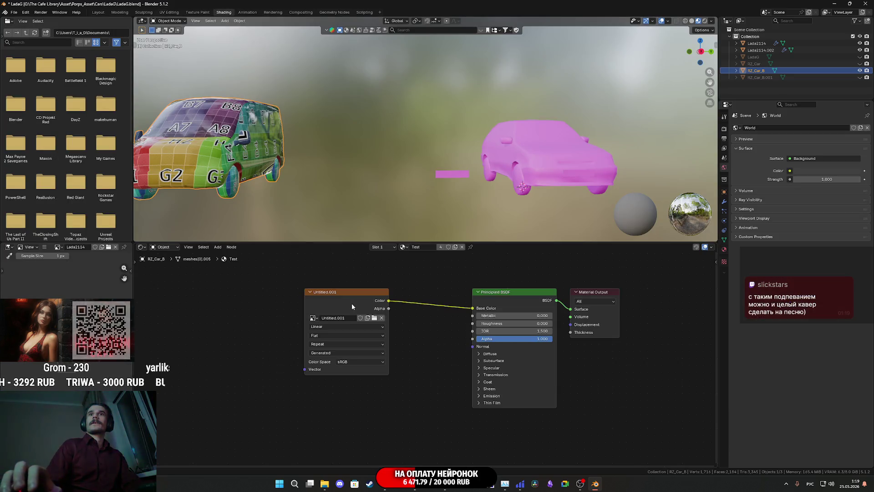
pyautogui.moveTo(349, 304); pyautogui.dragTo(391, 310)
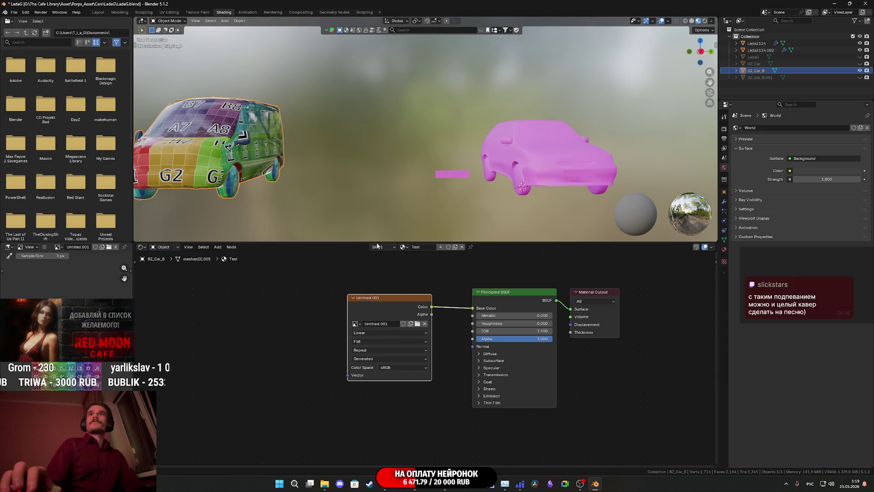
pyautogui.moveTo(319, 137); pyautogui.dragTo(352, 148, button='middle')
pyautogui.scroll(5, 352, 147)
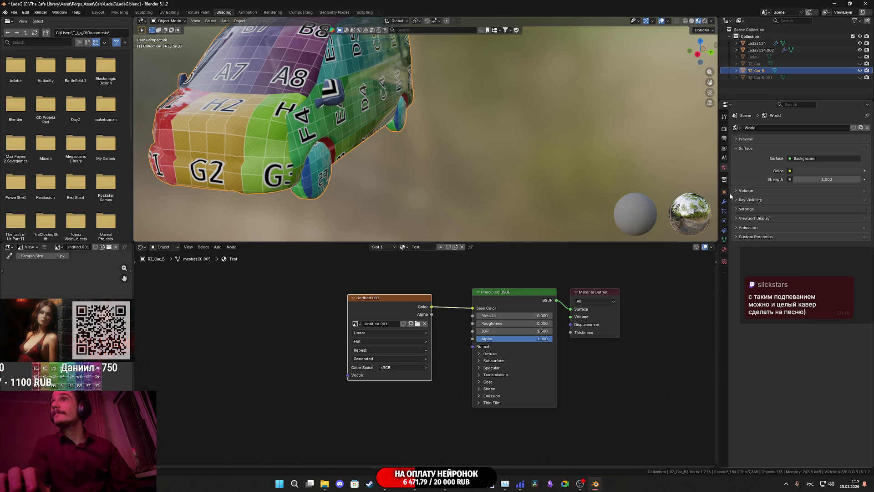
# Step: Create a blank image Untitled.002 in the Material tab, then undo it
pyautogui.click(724, 250)
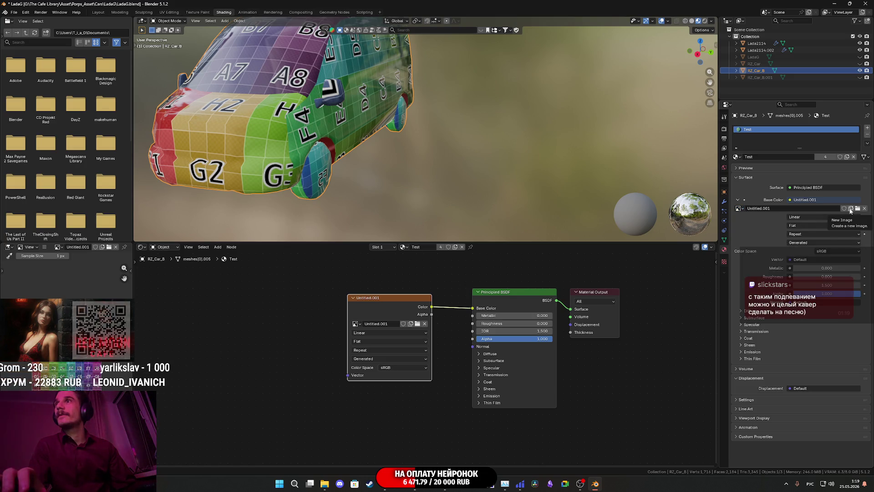
pyautogui.click(411, 324)
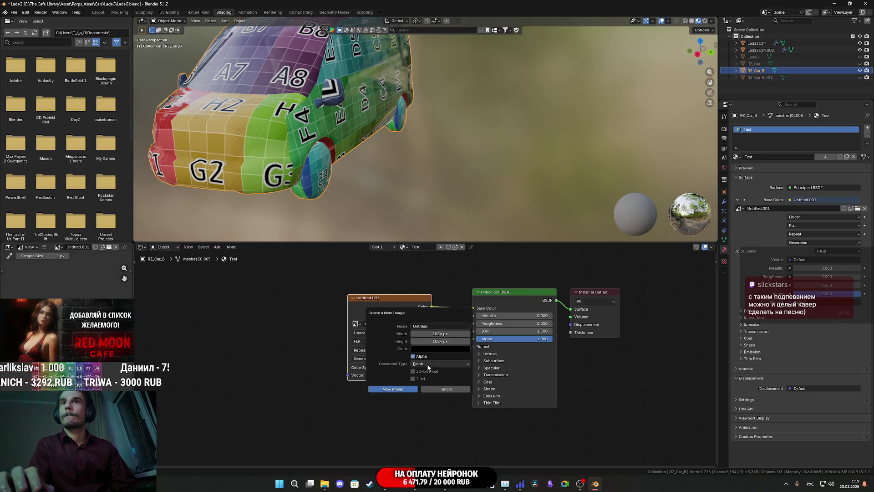
pyautogui.click(428, 364)
pyautogui.click(428, 370)
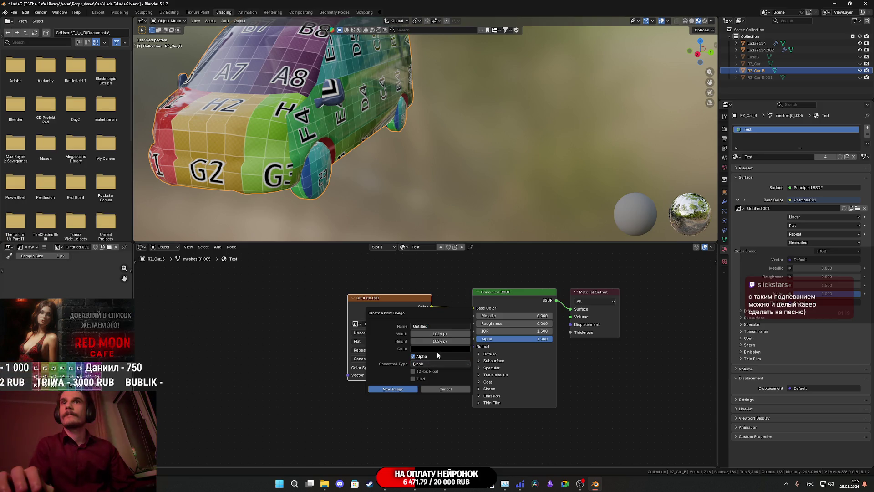
pyautogui.click(404, 390)
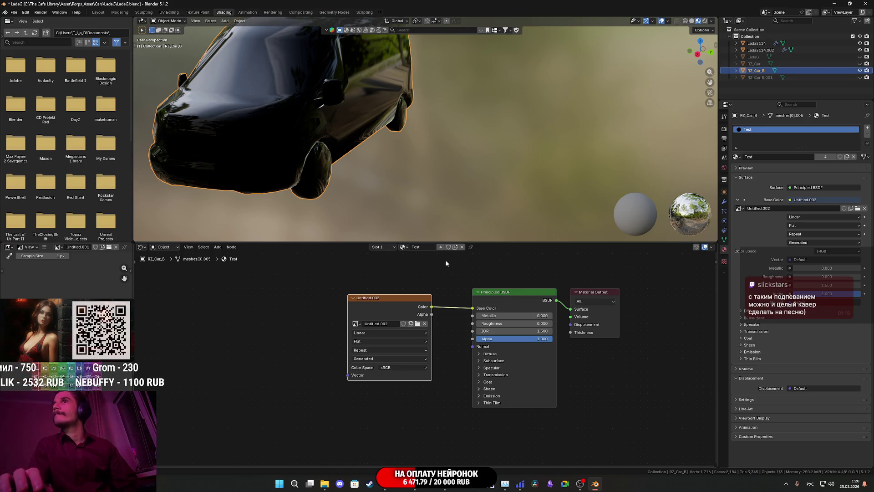
pyautogui.hotkey('ctrl', 'z')
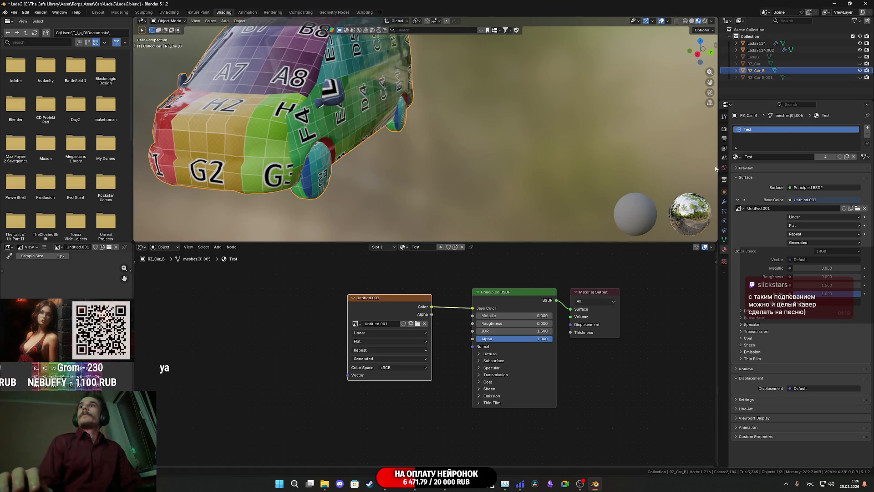
# Step: Add a second material slot with a new material and start renaming it 'КВ_'
pyautogui.click(736, 157)
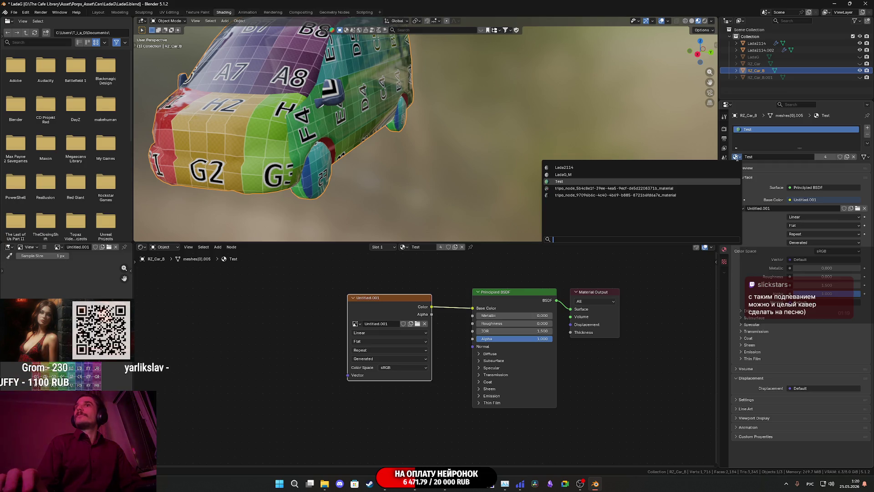
pyautogui.press('Escape')
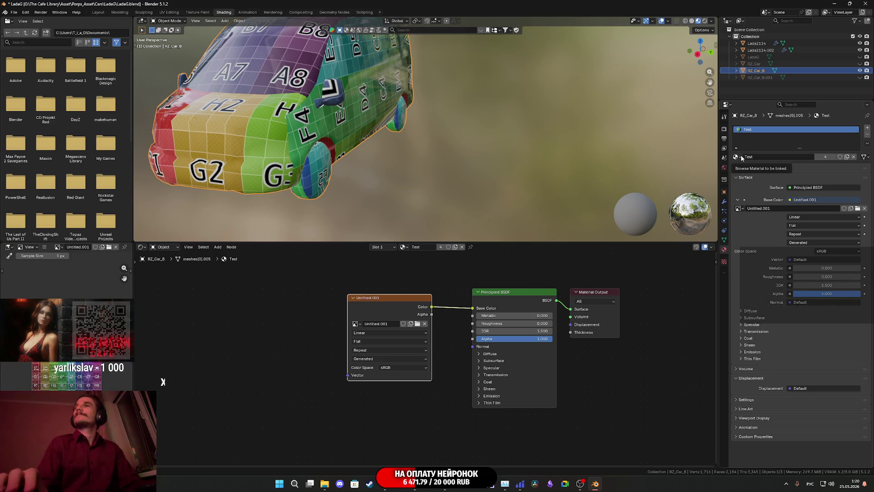
pyautogui.click(868, 129)
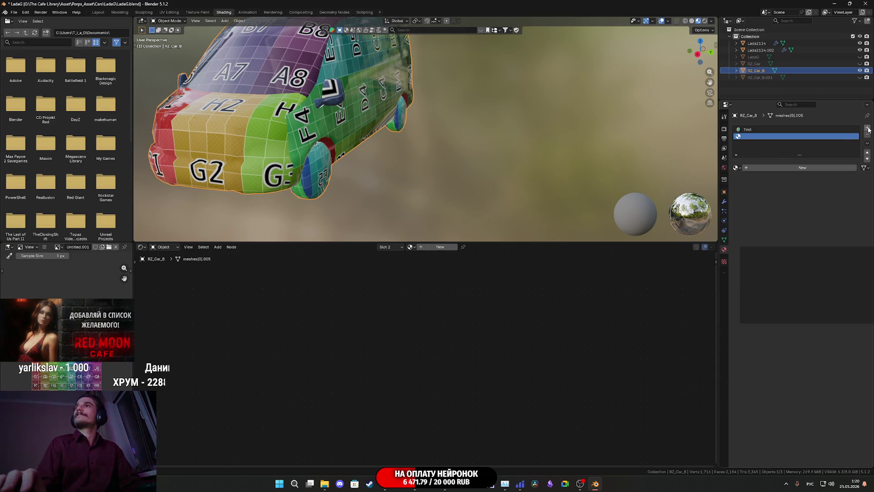
pyautogui.click(774, 167)
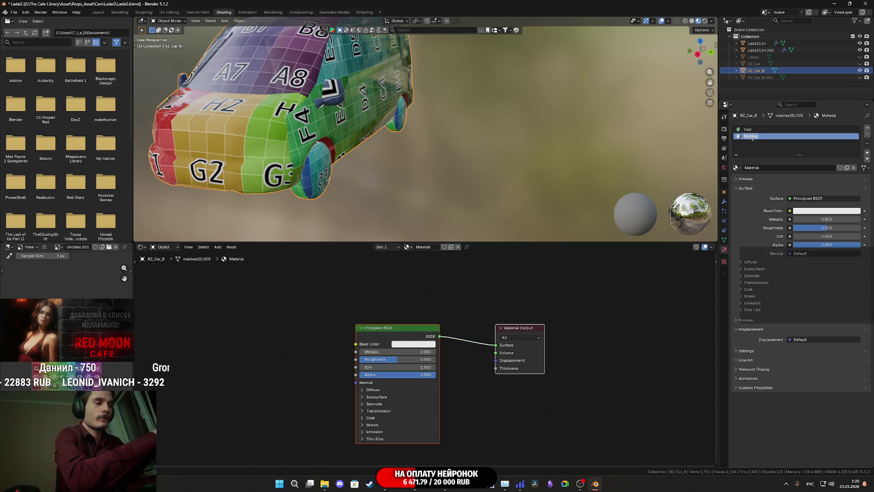
pyautogui.write('КВ_')
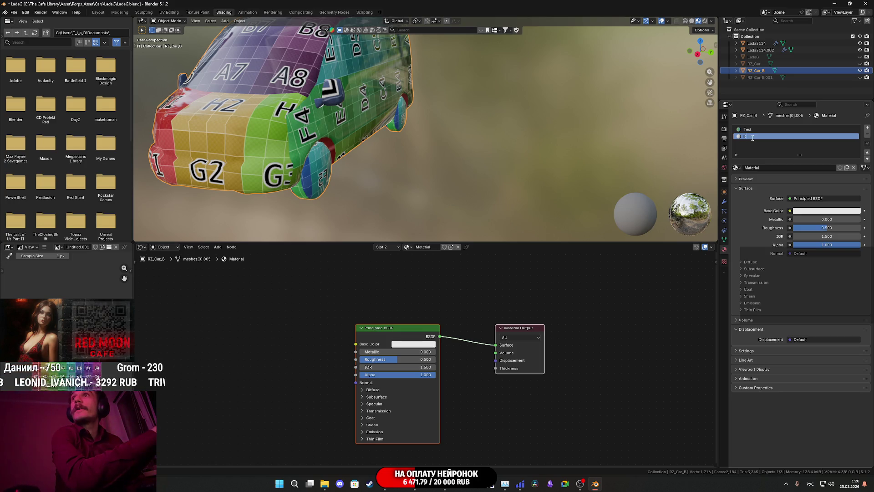
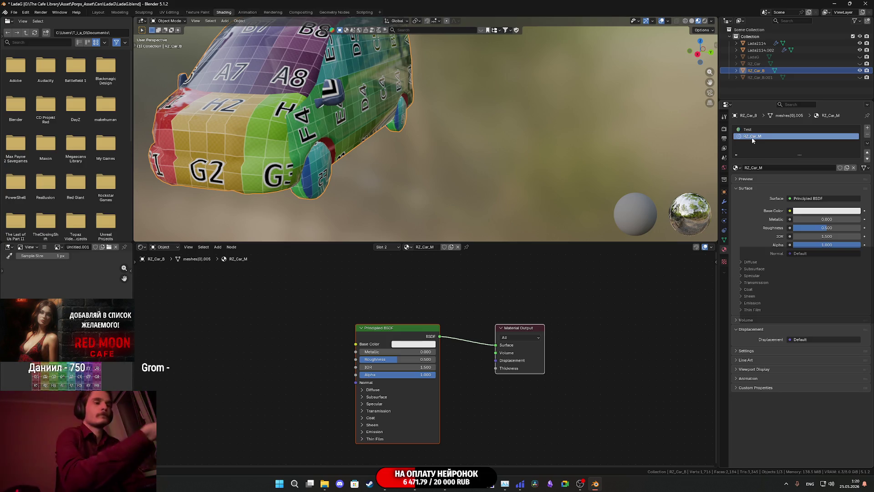
# Step: Drive RZ_Car_M's Base Color with an Image Texture holding a new 1024×1024 RZ_Car image; select the Test slot
pyautogui.click(790, 211)
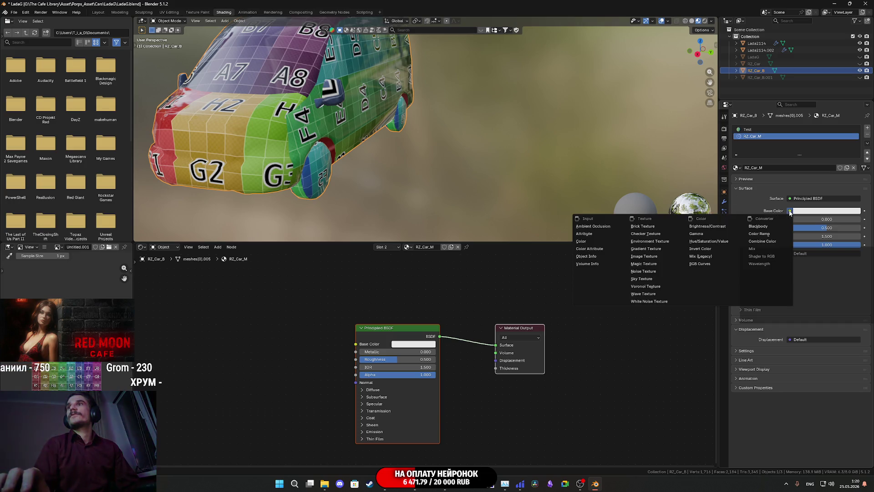
pyautogui.click(644, 256)
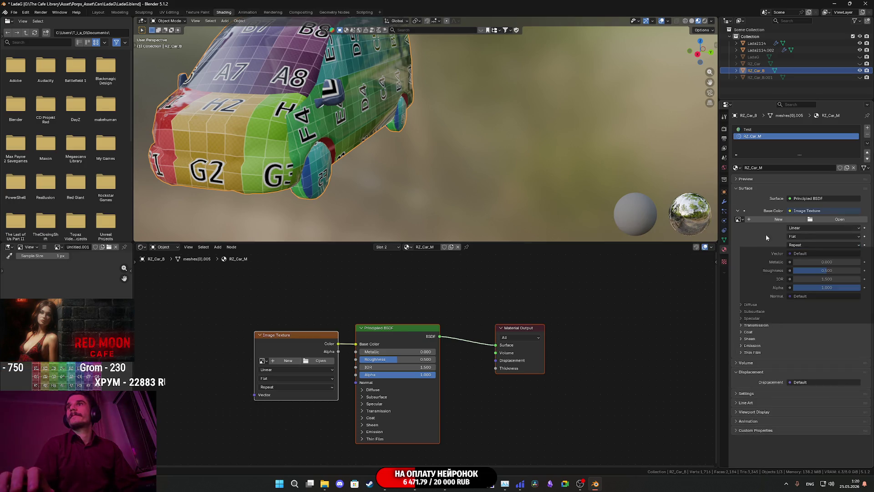
pyautogui.click(743, 220)
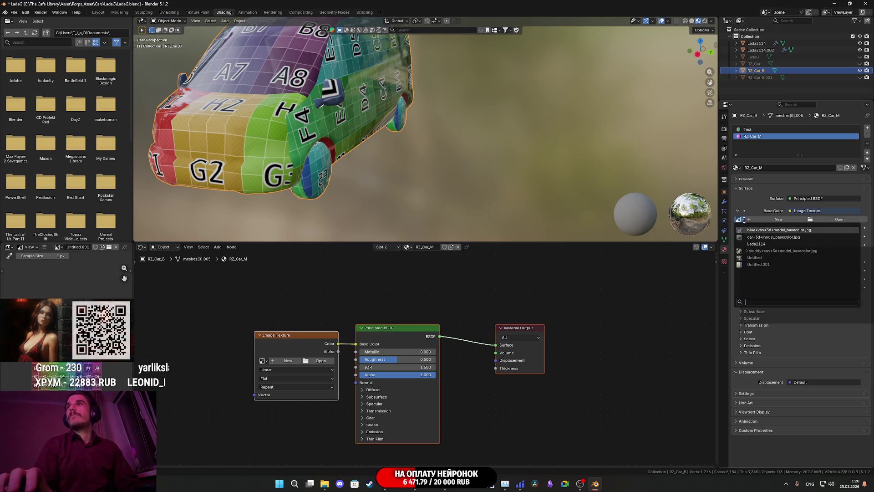
pyautogui.click(743, 221)
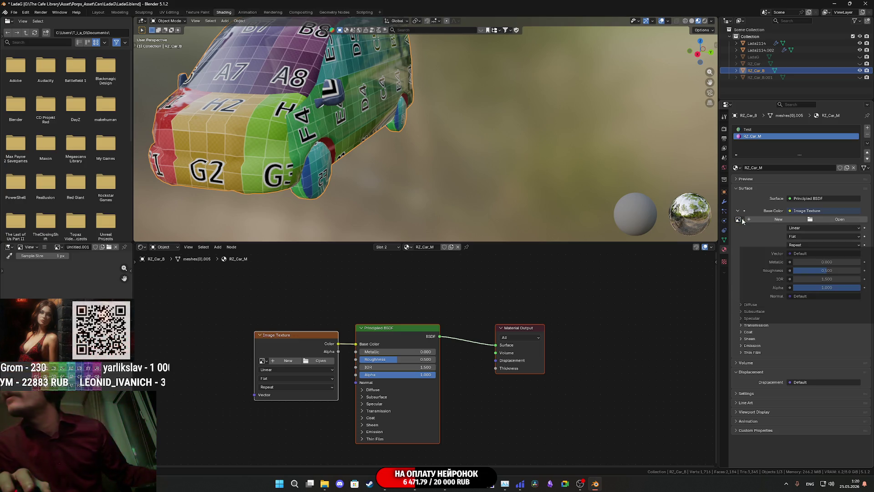
pyautogui.click(779, 220)
pyautogui.write('RZ_Car')
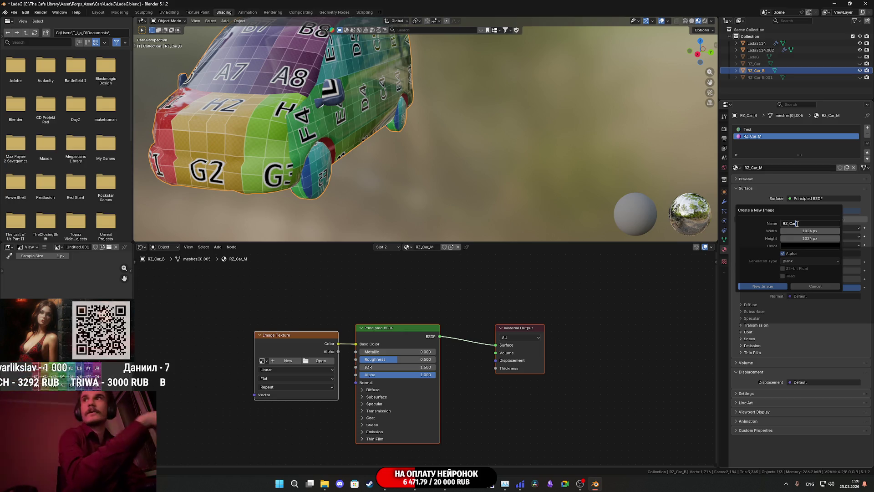
pyautogui.click(776, 286)
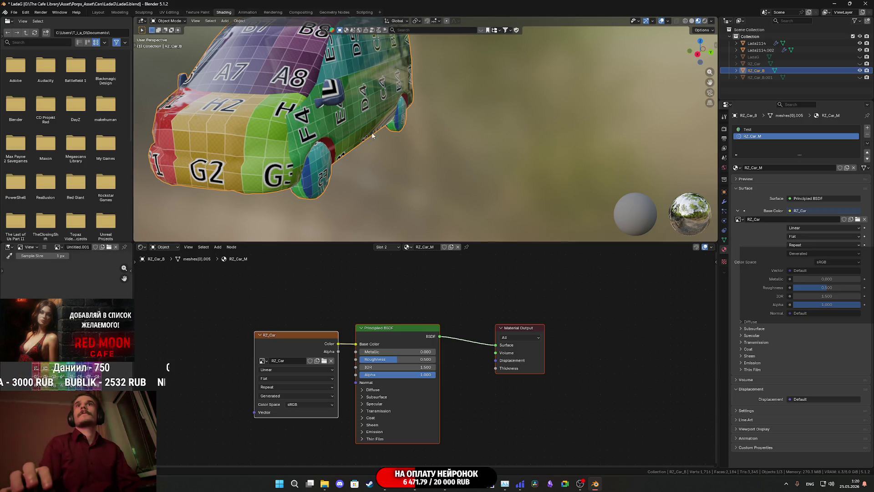
pyautogui.click(797, 130)
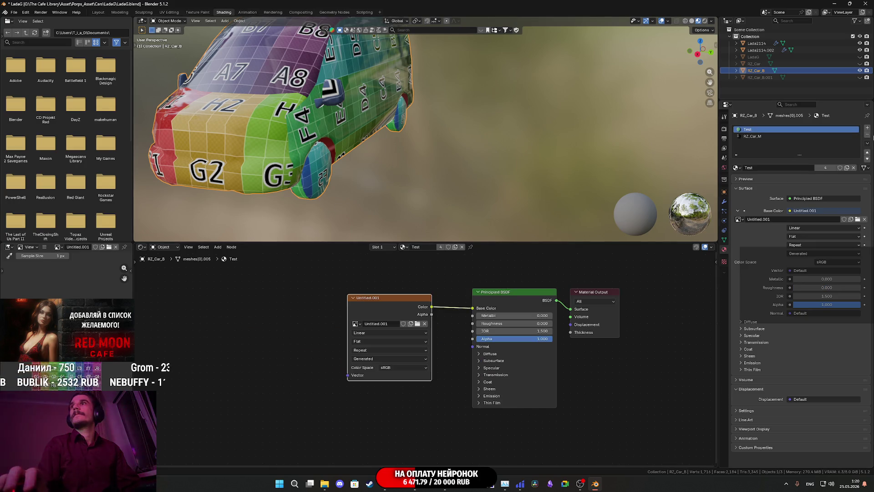
# Step: Remove the unused Test material slot
pyautogui.click(868, 136)
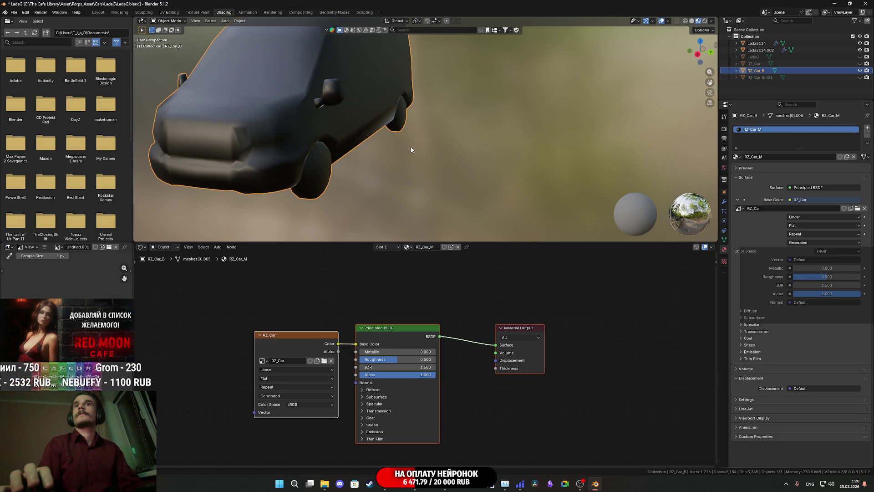
pyautogui.scroll(-2, 412, 150)
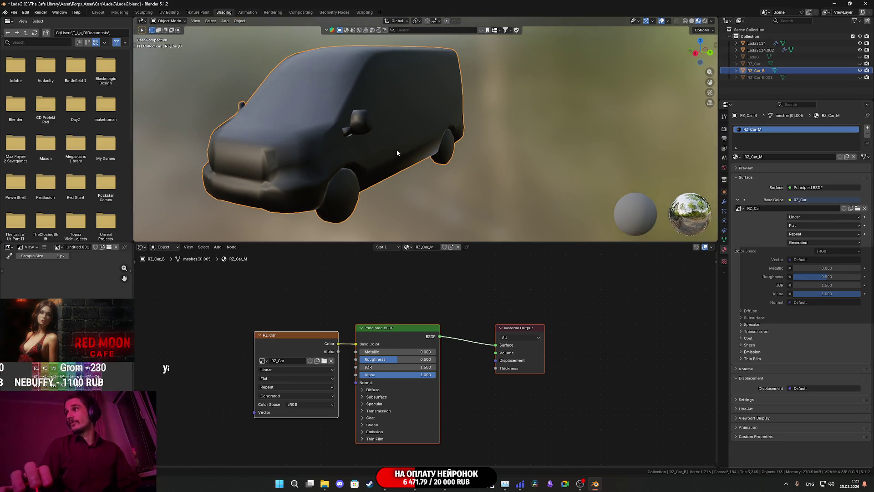
pyautogui.moveTo(397, 149); pyautogui.dragTo(414, 149, button='middle')
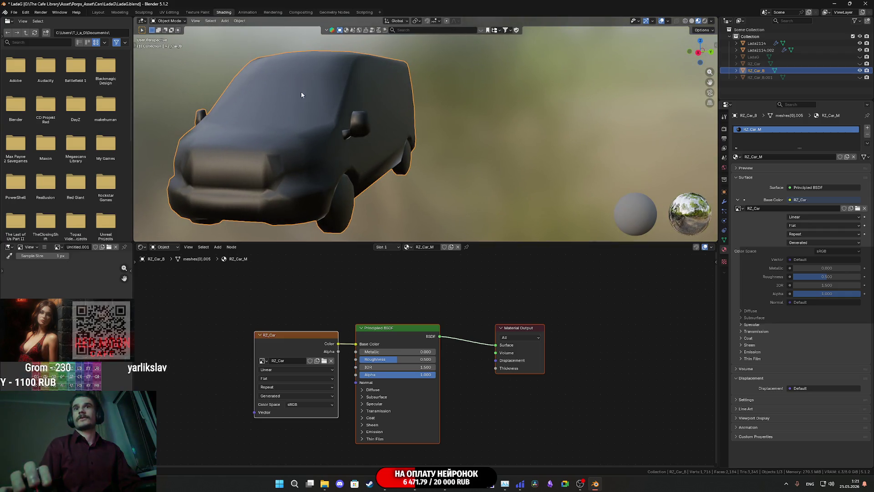
# Step: In the Layout workspace, unhide the high-poly RZ_Car and save the file
pyautogui.click(100, 13)
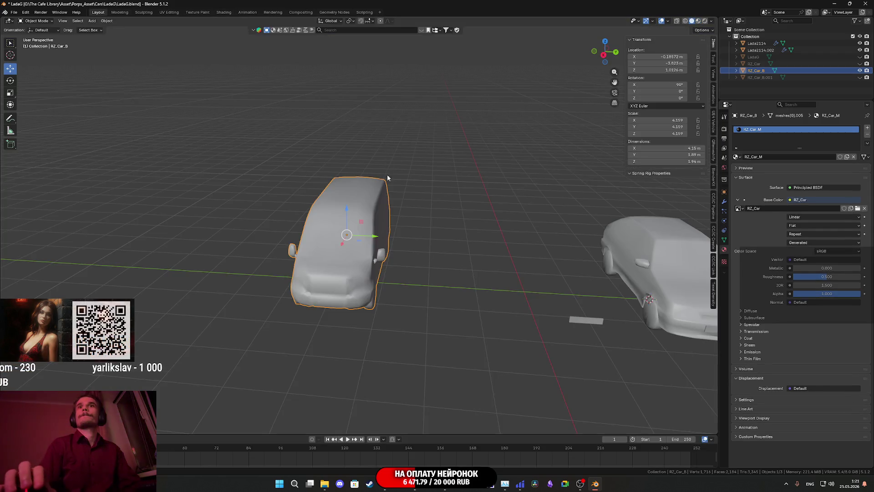
pyautogui.click(861, 64)
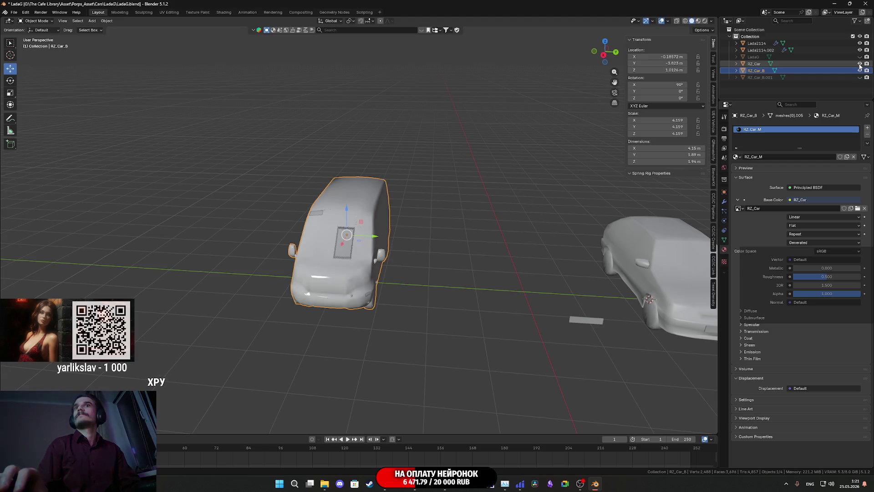
pyautogui.moveTo(461, 230)
pyautogui.mouseDown(button='middle')
pyautogui.moveTo(445, 231)
pyautogui.moveTo(478, 230)
pyautogui.moveTo(453, 240)
pyautogui.mouseUp(button='middle')
pyautogui.scroll(2, 449, 226)
pyautogui.hotkey('ctrl', 's')
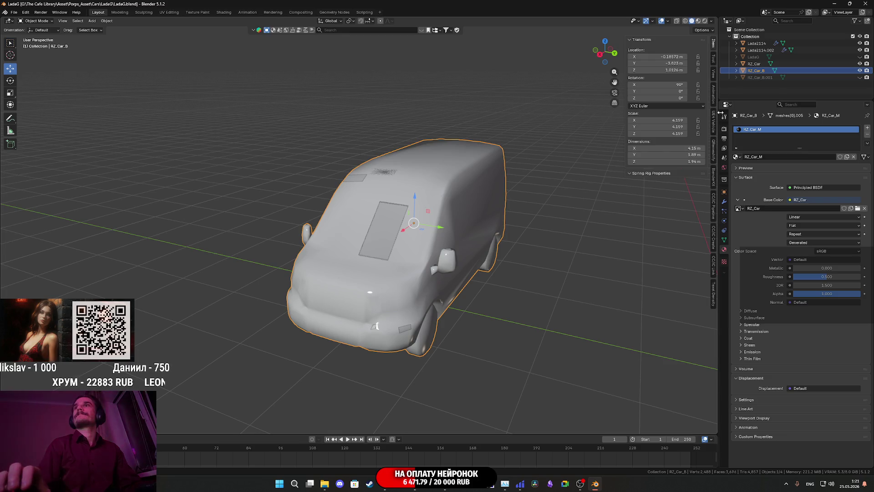
# Step: Select RZ_Car with RZ_Car_B active and switch the viewport to Material Preview
pyautogui.click(759, 66)
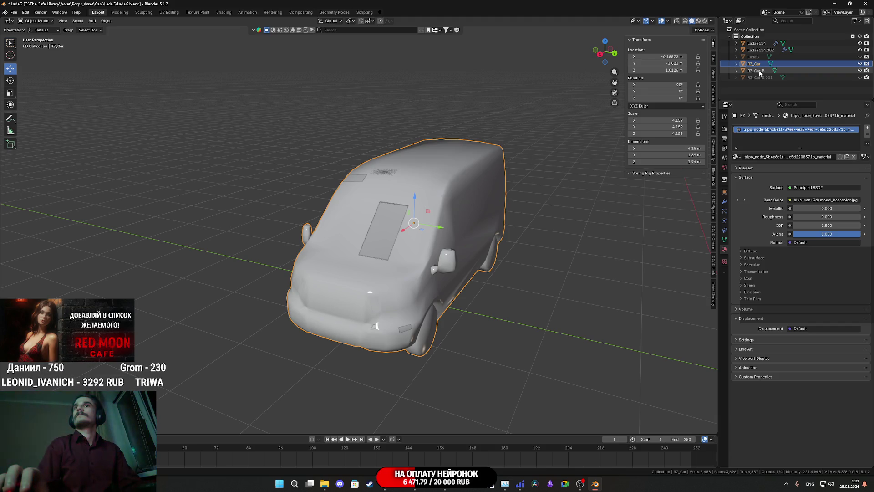
pyautogui.keyDown('ctrl'); pyautogui.click(759, 71); pyautogui.keyUp('ctrl')
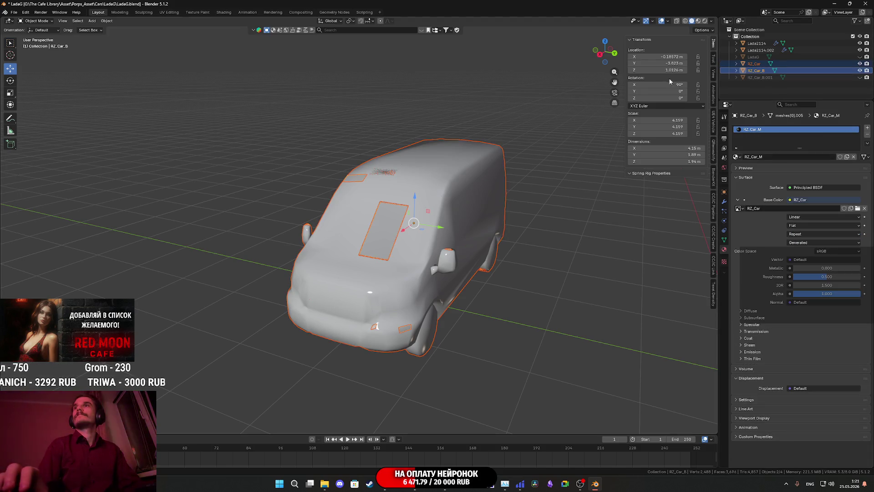
pyautogui.press('z')
pyautogui.click(614, 196)
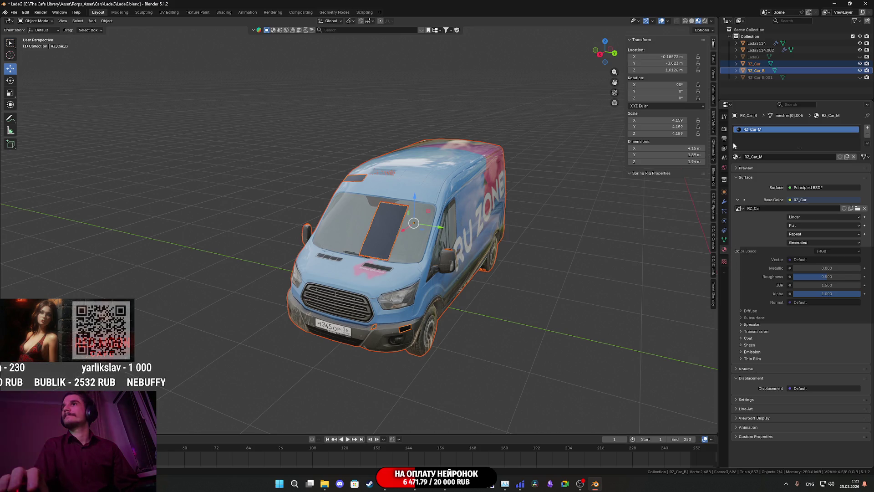
# Step: Bake RZ_Car's diffuse colour onto RZ_Car_B's image, then hide the high-poly RZ_Car
pyautogui.click(724, 129)
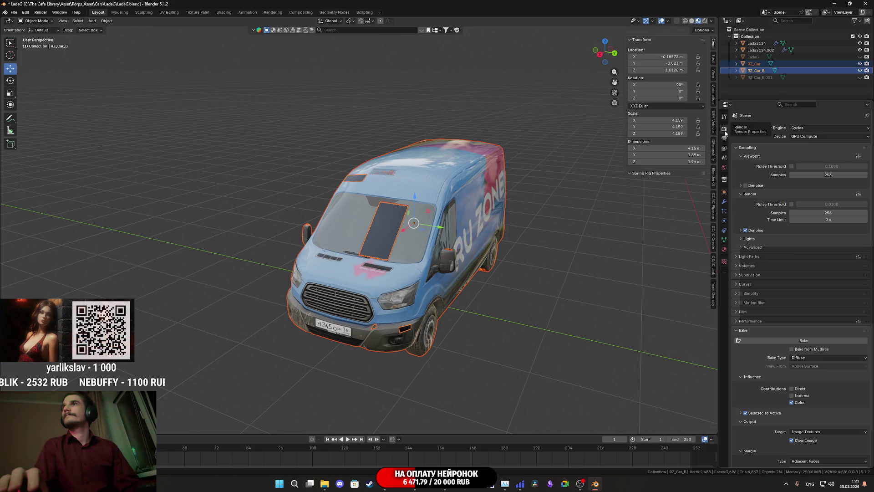
pyautogui.click(769, 341)
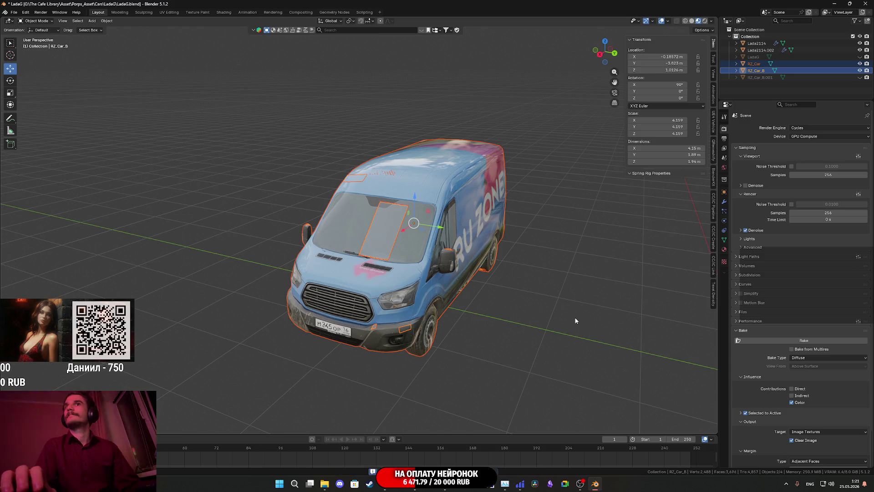
pyautogui.click(837, 64)
pyautogui.click(859, 63)
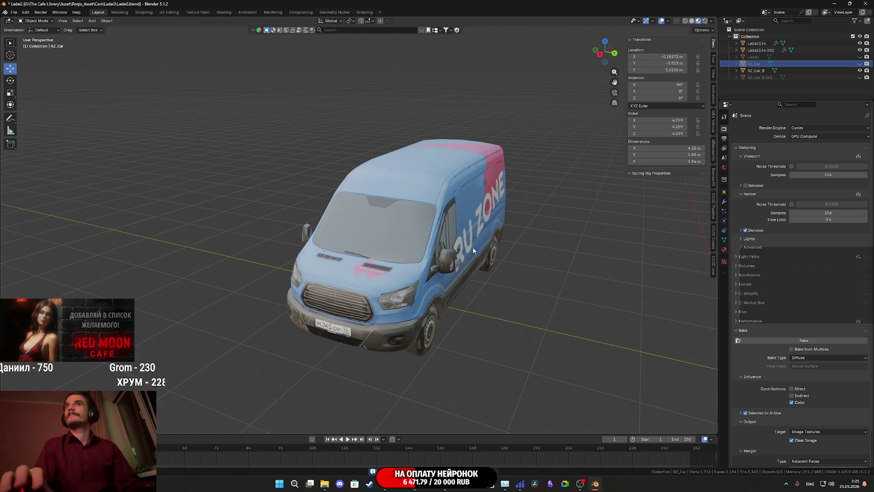
# Step: Select the low-poly RZ_Car_B and enter Edit Mode on its mesh
pyautogui.moveTo(472, 247)
pyautogui.mouseDown(button='middle')
pyautogui.moveTo(487, 241)
pyautogui.moveTo(314, 272)
pyautogui.mouseUp(button='middle')
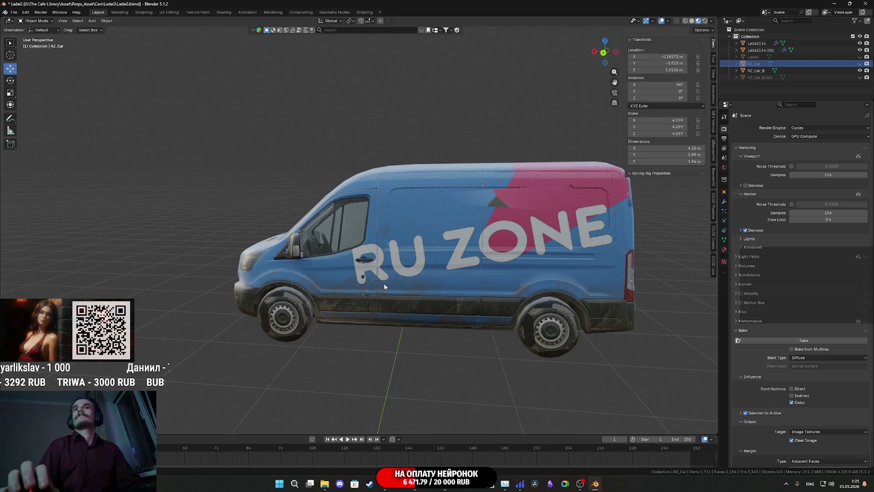
pyautogui.moveTo(385, 286); pyautogui.dragTo(404, 276, button='middle')
pyautogui.scroll(1, 416, 272)
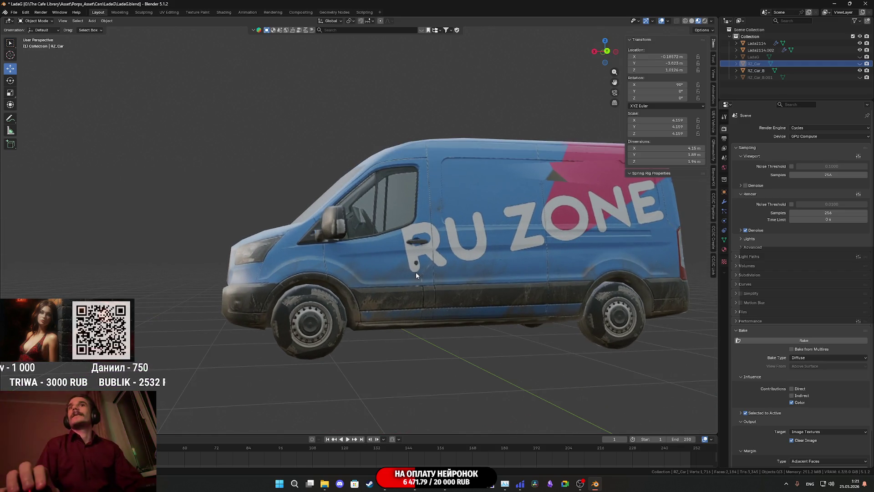
pyautogui.scroll(1, 416, 272)
pyautogui.moveTo(412, 277)
pyautogui.mouseDown(button='middle')
pyautogui.moveTo(433, 261)
pyautogui.moveTo(440, 265)
pyautogui.mouseUp(button='middle')
pyautogui.click(440, 265)
pyautogui.press('Tab')
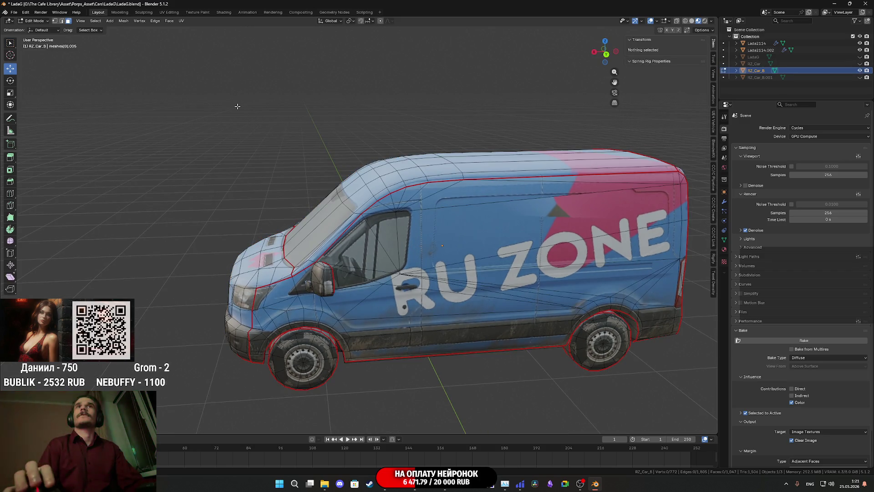
# Step: In the UV Editing workspace, select all linked faces of the front wheel
pyautogui.click(169, 11)
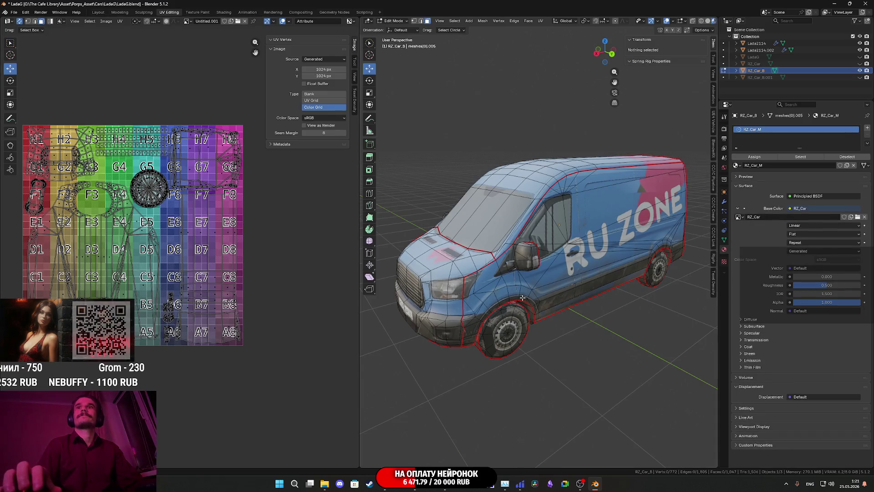
pyautogui.scroll(3, 157, 202)
pyautogui.click(506, 334)
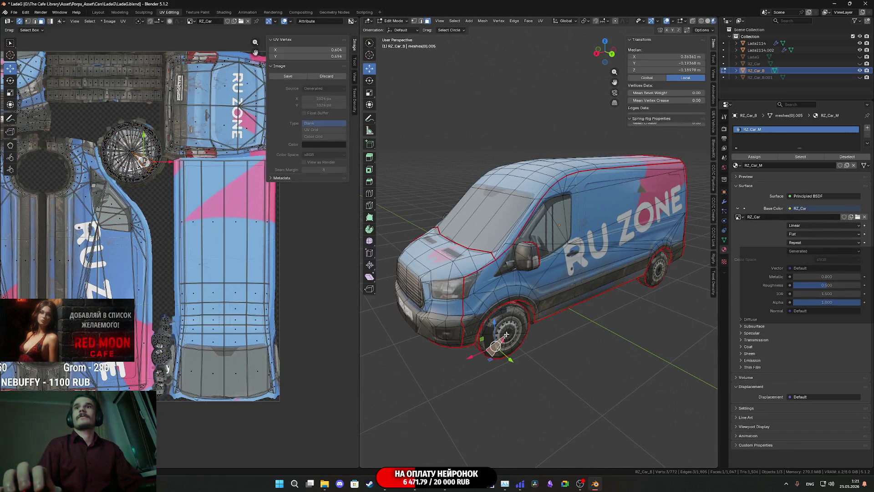
pyautogui.press('l')
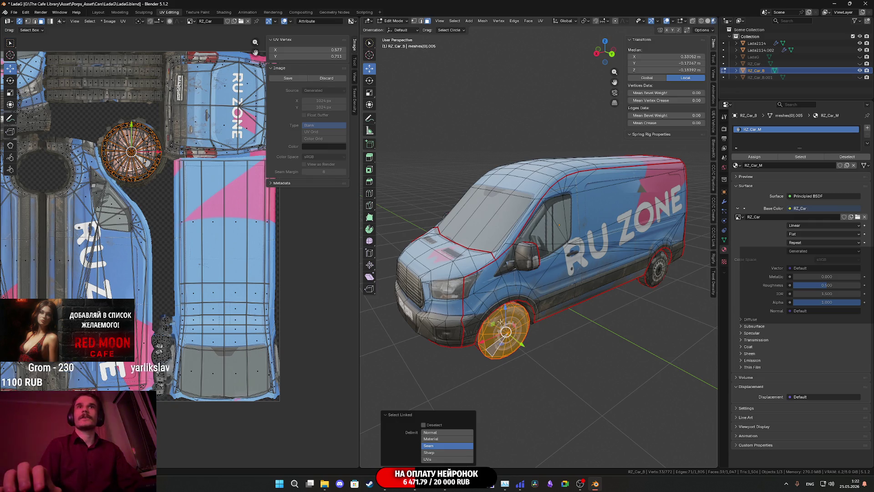
pyautogui.press('h')
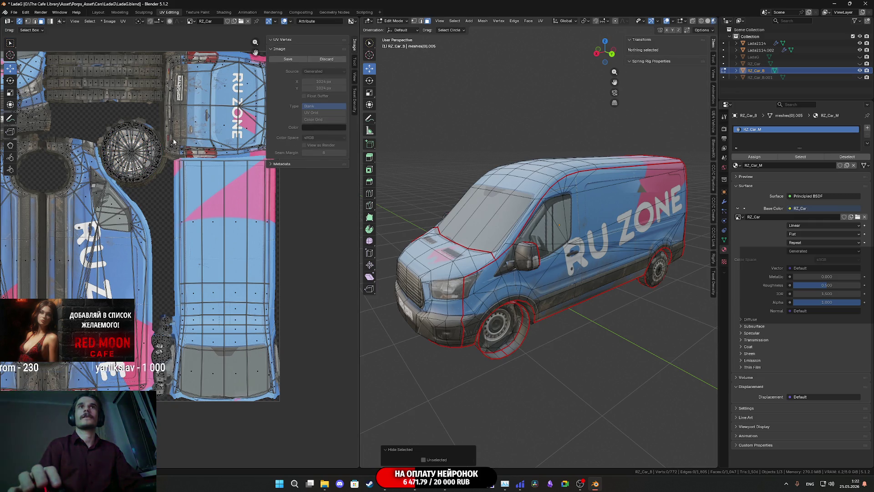
pyautogui.hotkey('ctrl', 'z')
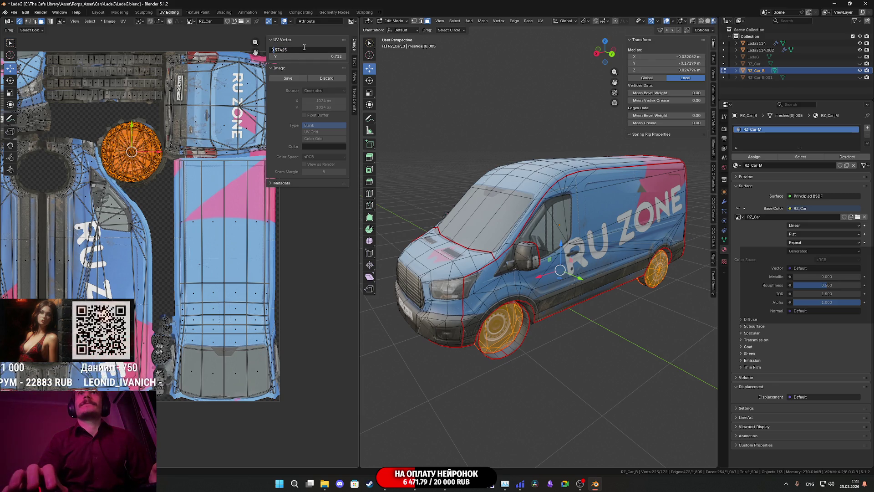
# Step: Move the wheel UV island to X 1.574 and return to Object Mode
pyautogui.press('Return')
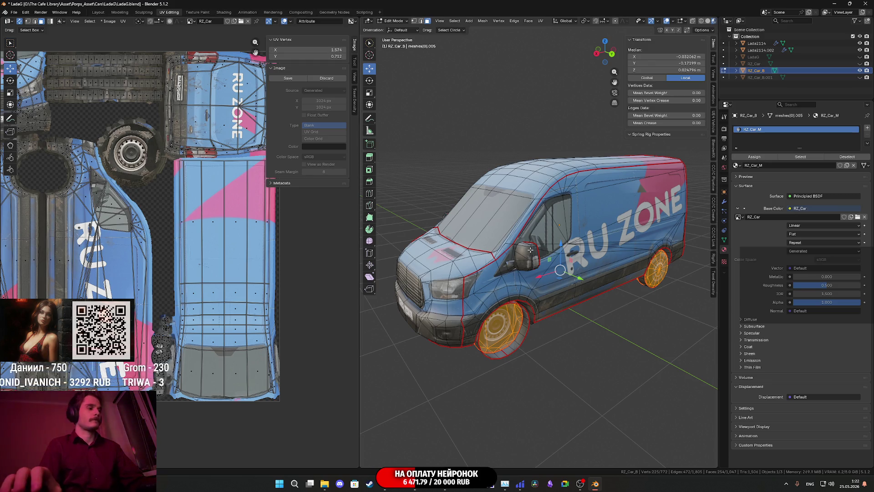
pyautogui.press('Tab')
pyautogui.scroll(-4, 547, 265)
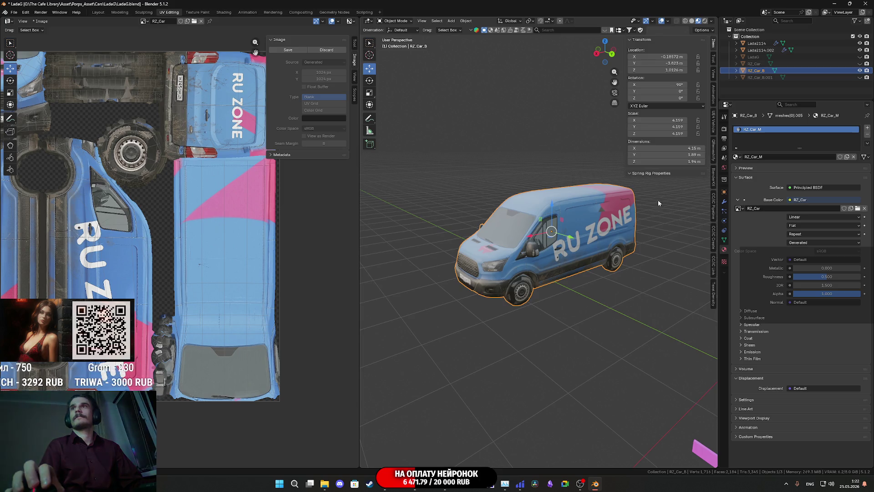
# Step: Rebake RZ_Car's diffuse colour onto RZ_Car_B, then hide RZ_Car and deselect everything
pyautogui.click(860, 64)
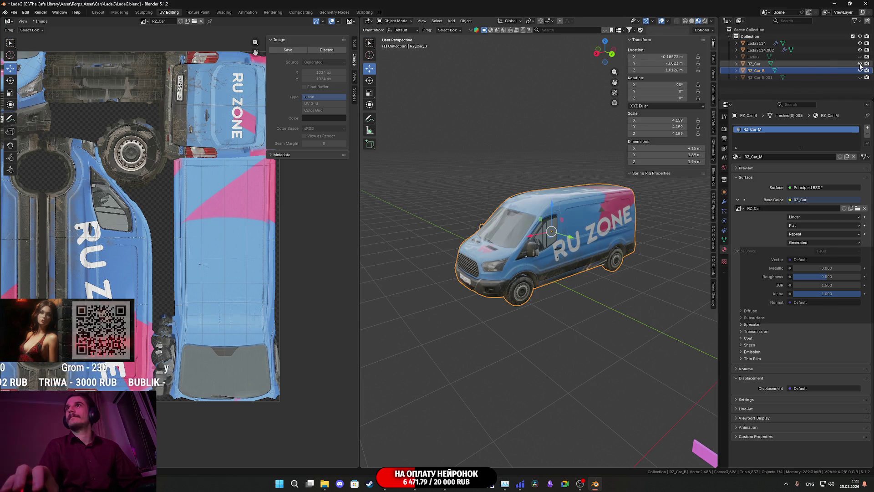
pyautogui.keyDown('shift'); pyautogui.click(796, 63); pyautogui.keyUp('shift')
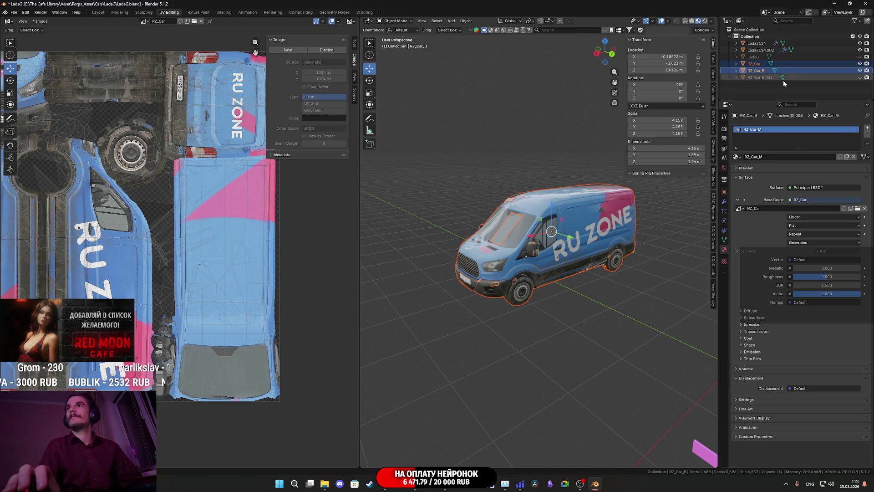
pyautogui.click(724, 129)
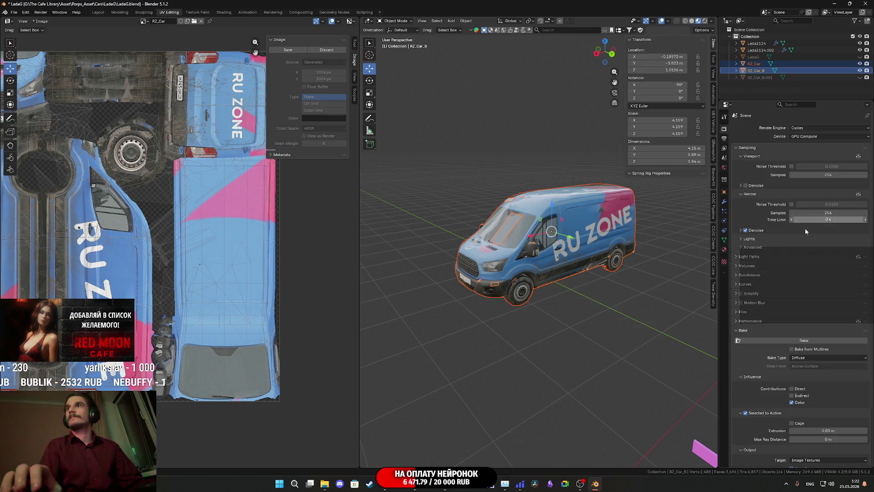
pyautogui.click(797, 342)
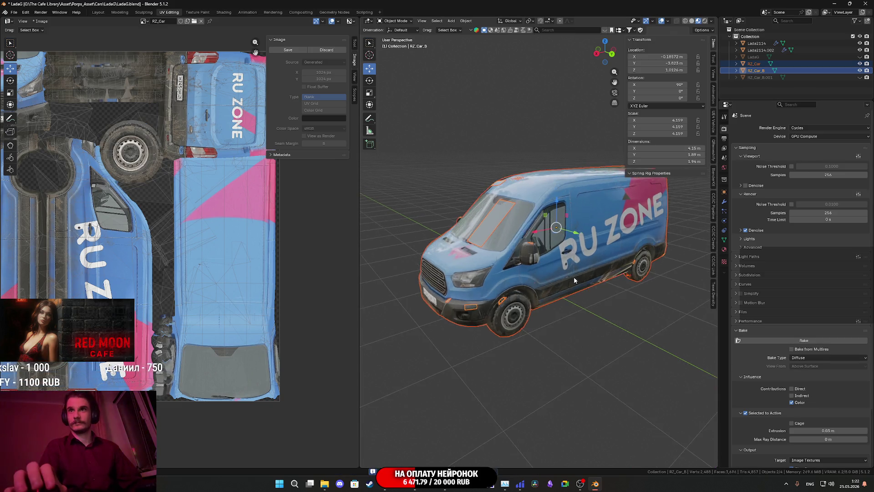
pyautogui.scroll(5, 573, 277)
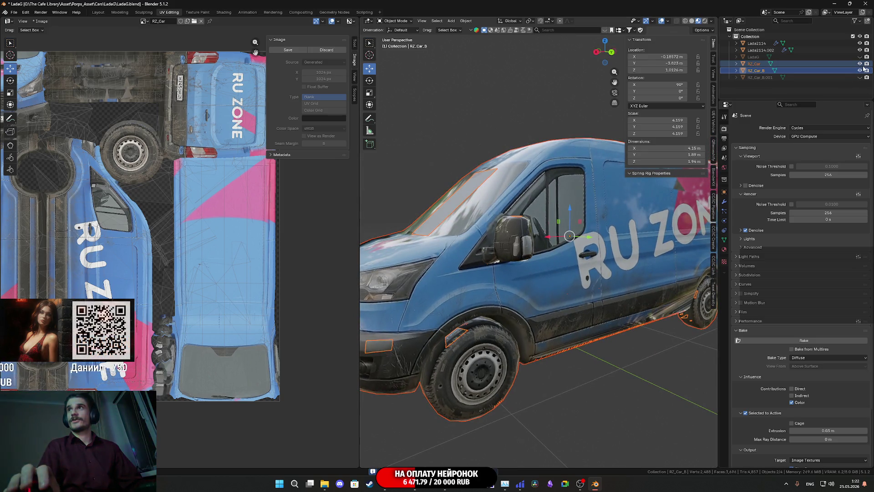
pyautogui.click(860, 64)
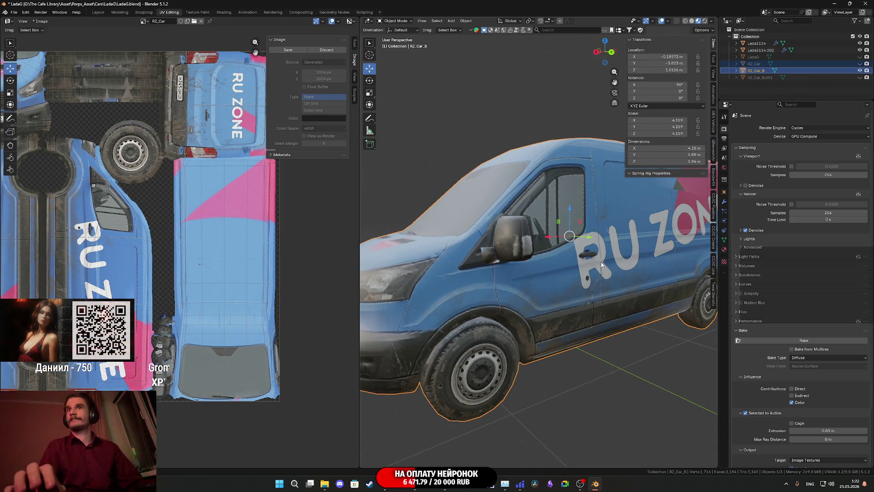
pyautogui.click(606, 346)
pyautogui.moveTo(607, 346)
pyautogui.mouseDown(button='middle')
pyautogui.moveTo(523, 335)
pyautogui.moveTo(548, 296)
pyautogui.moveTo(640, 288)
pyautogui.moveTo(382, 286)
pyautogui.mouseUp(button='middle')
pyautogui.scroll(5, 541, 327)
pyautogui.scroll(-5, 541, 324)
pyautogui.scroll(6, 551, 292)
pyautogui.scroll(-5, 551, 292)
pyautogui.scroll(4, 556, 285)
pyautogui.scroll(-5, 556, 284)
pyautogui.scroll(5, 559, 294)
pyautogui.scroll(-5, 559, 294)
pyautogui.scroll(3, 383, 286)
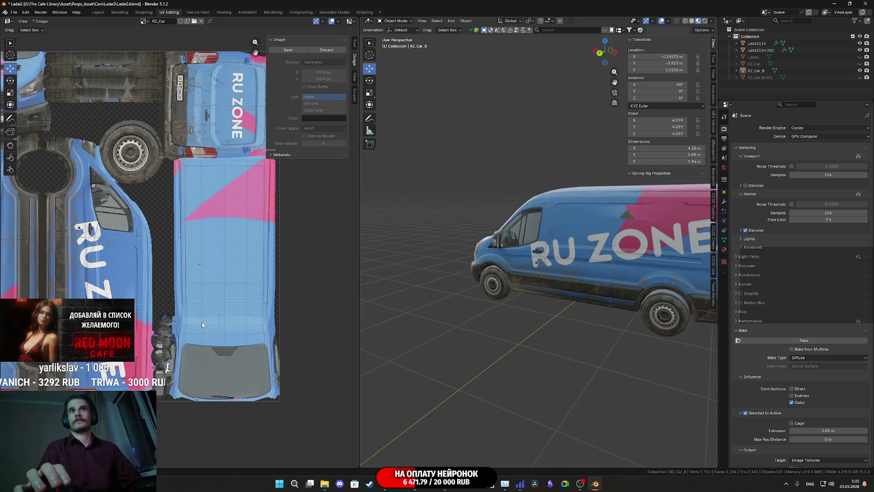
pyautogui.scroll(2, 202, 324)
pyautogui.scroll(4, 468, 260)
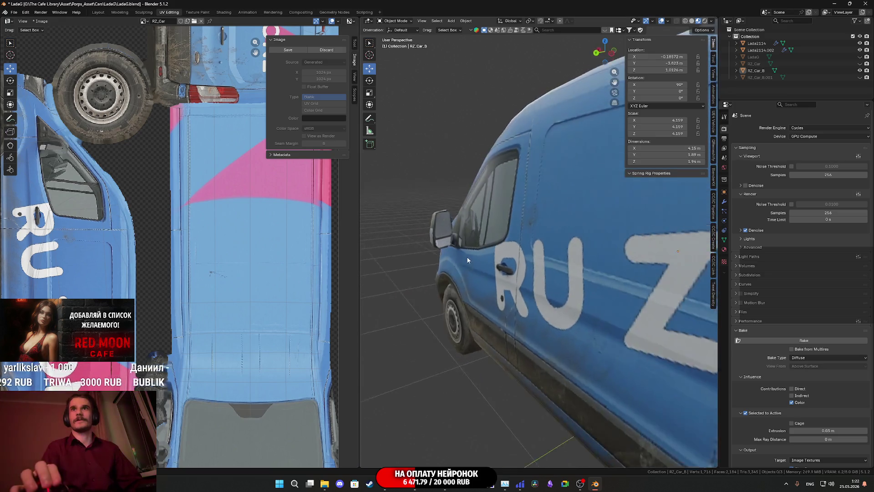
pyautogui.moveTo(468, 260); pyautogui.dragTo(480, 269, button='middle')
pyautogui.scroll(6, 480, 269)
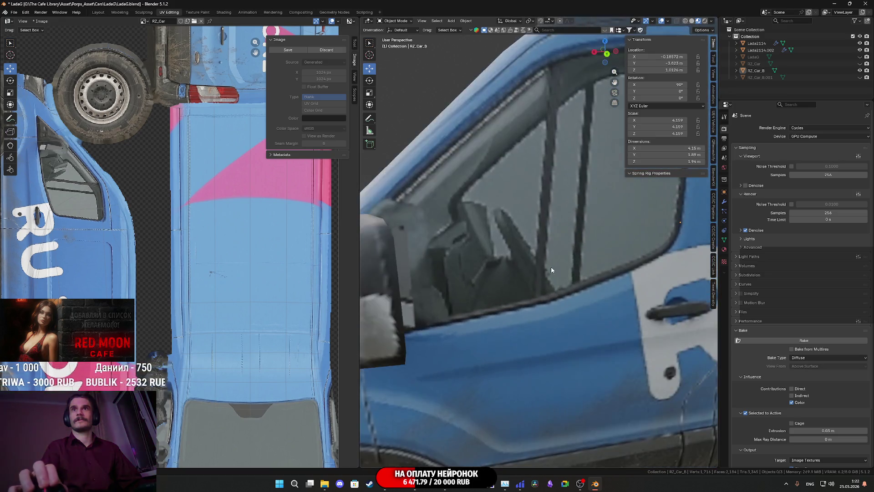
pyautogui.scroll(-4, 551, 270)
pyautogui.moveTo(551, 270)
pyautogui.mouseDown(button='middle')
pyautogui.moveTo(621, 266)
pyautogui.moveTo(606, 278)
pyautogui.moveTo(617, 289)
pyautogui.moveTo(604, 310)
pyautogui.moveTo(517, 292)
pyautogui.moveTo(491, 340)
pyautogui.moveTo(461, 328)
pyautogui.moveTo(513, 231)
pyautogui.moveTo(551, 231)
pyautogui.moveTo(496, 278)
pyautogui.moveTo(543, 272)
pyautogui.moveTo(523, 276)
pyautogui.moveTo(588, 286)
pyautogui.moveTo(579, 300)
pyautogui.moveTo(542, 307)
pyautogui.moveTo(660, 293)
pyautogui.moveTo(594, 307)
pyautogui.moveTo(547, 294)
pyautogui.mouseUp(button='middle')
pyautogui.scroll(3, 563, 274)
pyautogui.scroll(-4, 564, 273)
pyautogui.scroll(2, 599, 286)
pyautogui.scroll(3, 519, 271)
pyautogui.scroll(-2, 590, 308)
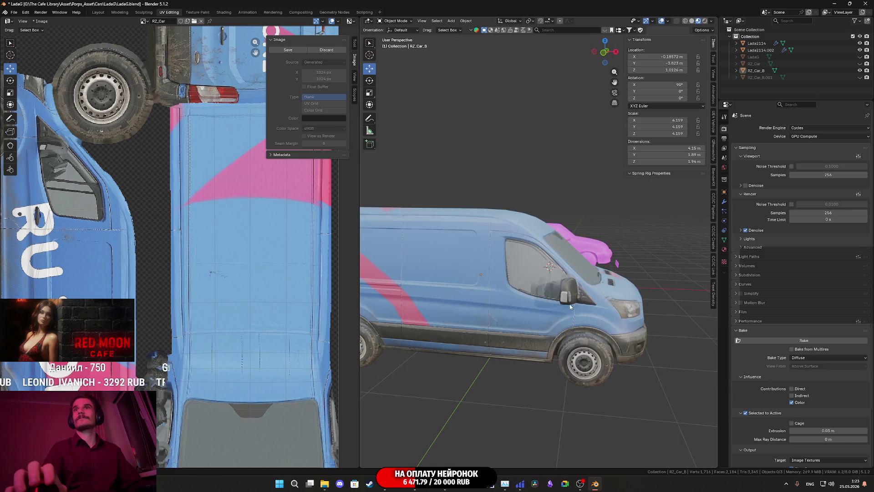
pyautogui.scroll(-3, 537, 291)
pyautogui.scroll(2, 540, 291)
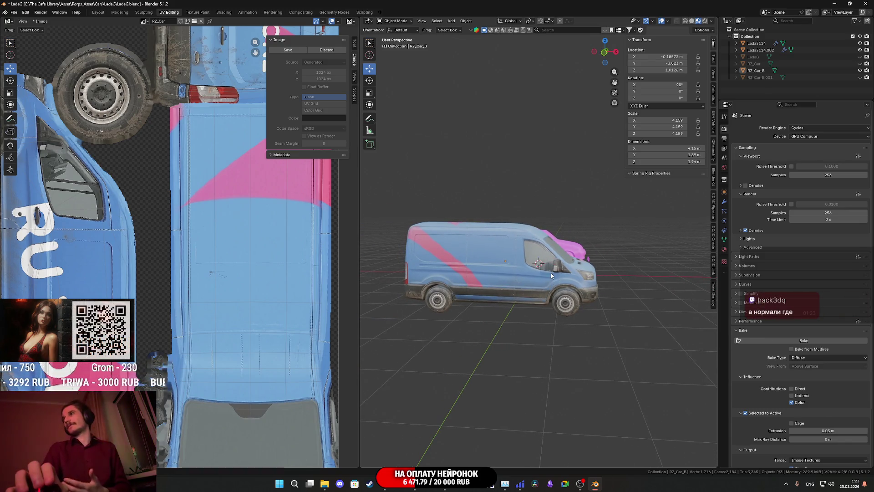
pyautogui.scroll(4, 551, 276)
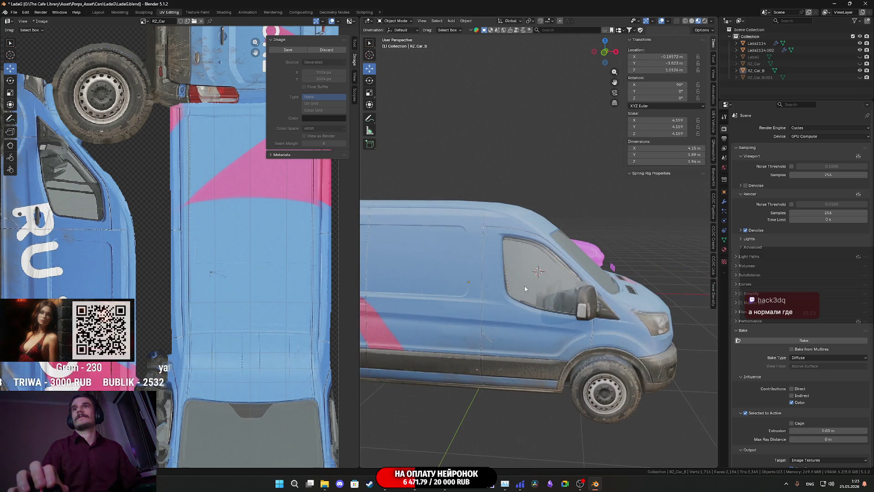
pyautogui.scroll(-6, 524, 286)
pyautogui.moveTo(600, 270); pyautogui.dragTo(674, 269, button='middle')
pyautogui.scroll(5, 674, 269)
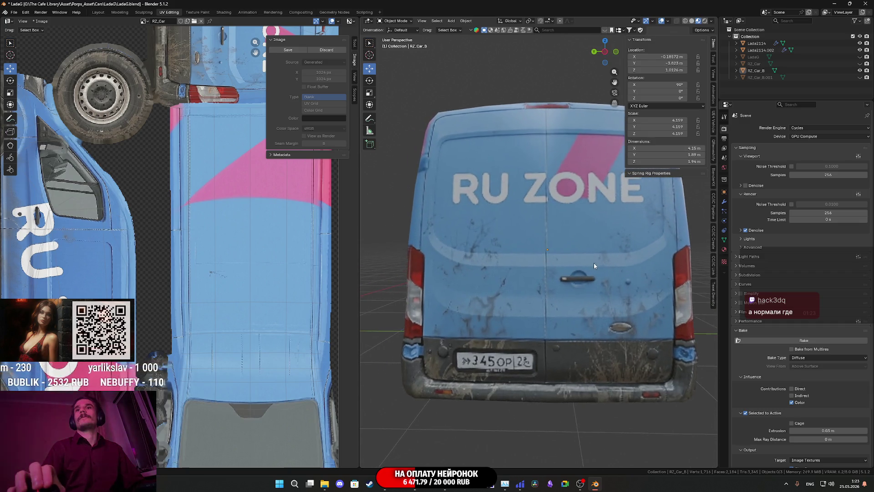
pyautogui.moveTo(594, 263); pyautogui.dragTo(598, 263, button='middle')
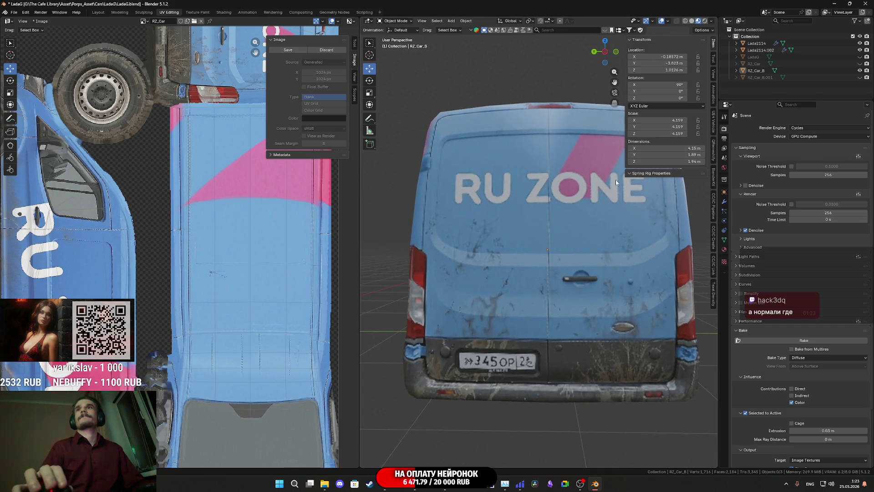
pyautogui.scroll(-3, 190, 233)
pyautogui.scroll(1, 190, 233)
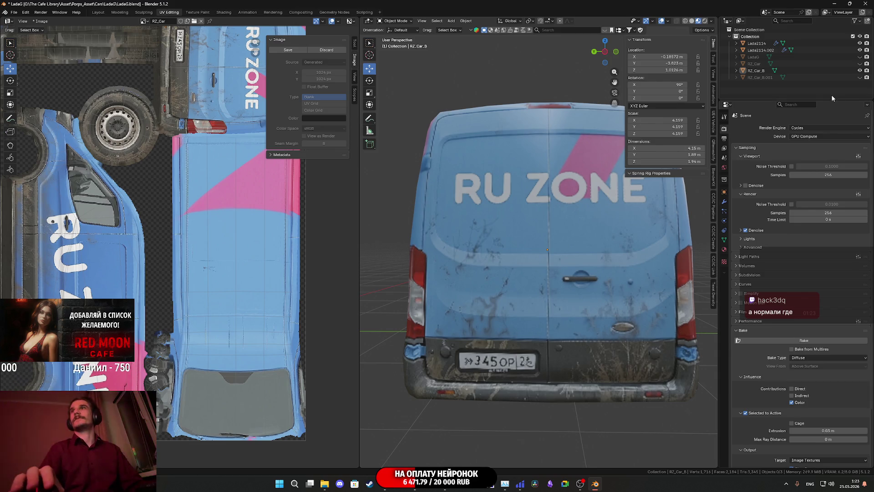
# Step: Unhide the licence plate RZ_Car_B.001 and join it into RZ_Car_B with Ctrl+J
pyautogui.click(861, 77)
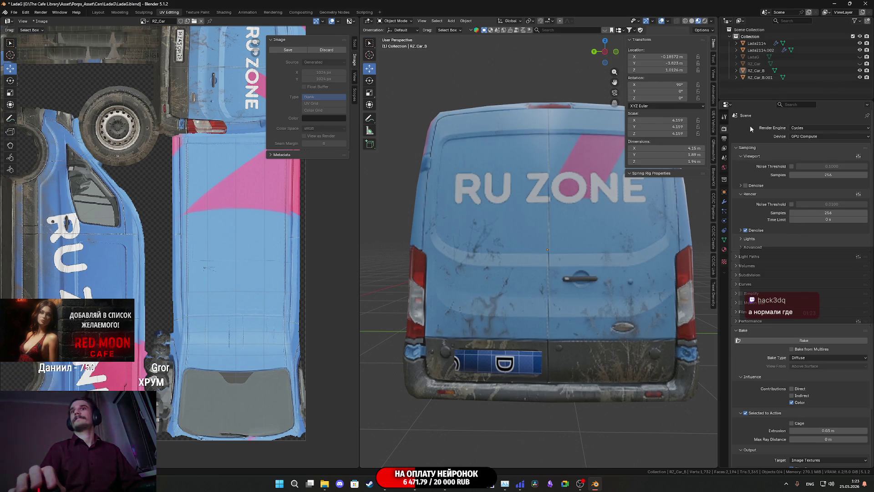
pyautogui.click(765, 71)
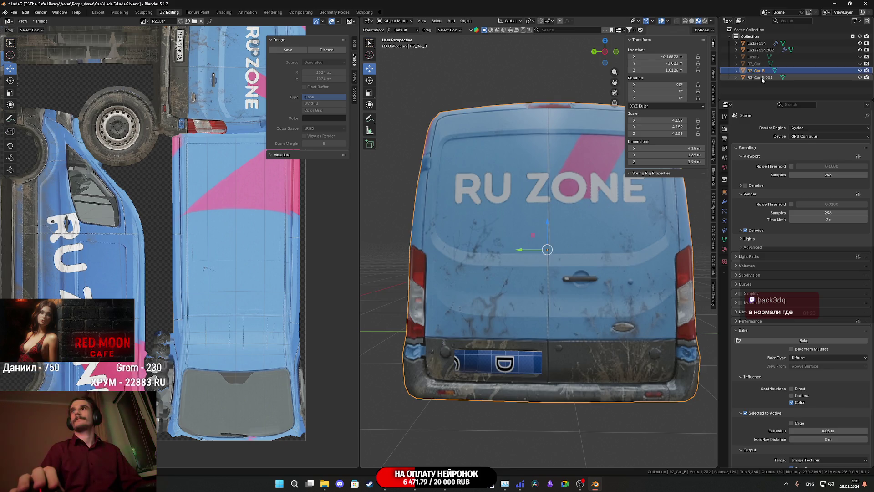
pyautogui.keyDown('ctrl'); pyautogui.click(763, 78); pyautogui.keyUp('ctrl')
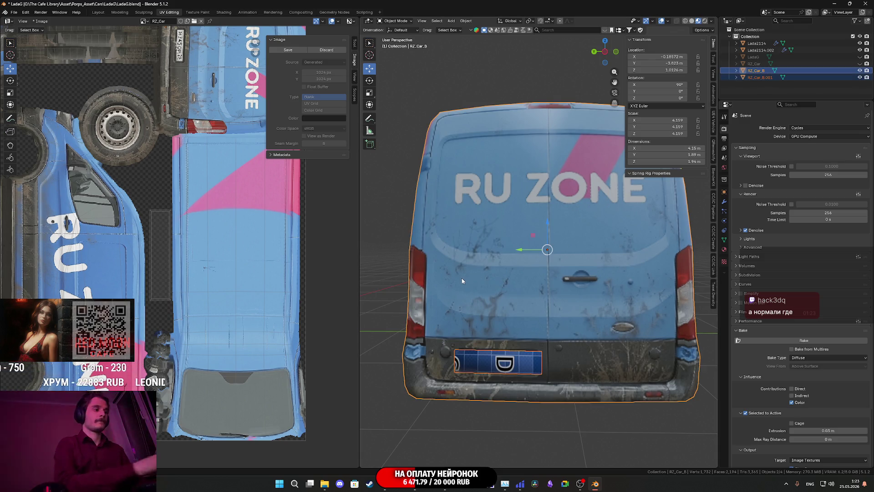
pyautogui.hotkey('ctrl', 'j')
pyautogui.scroll(-4, 463, 284)
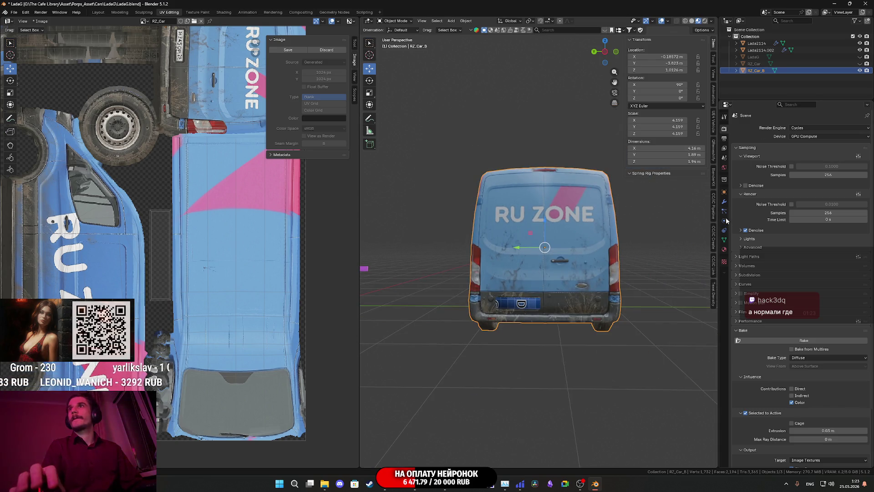
# Step: Delete the Test material slot so only RZ_Car_M remains
pyautogui.click(727, 250)
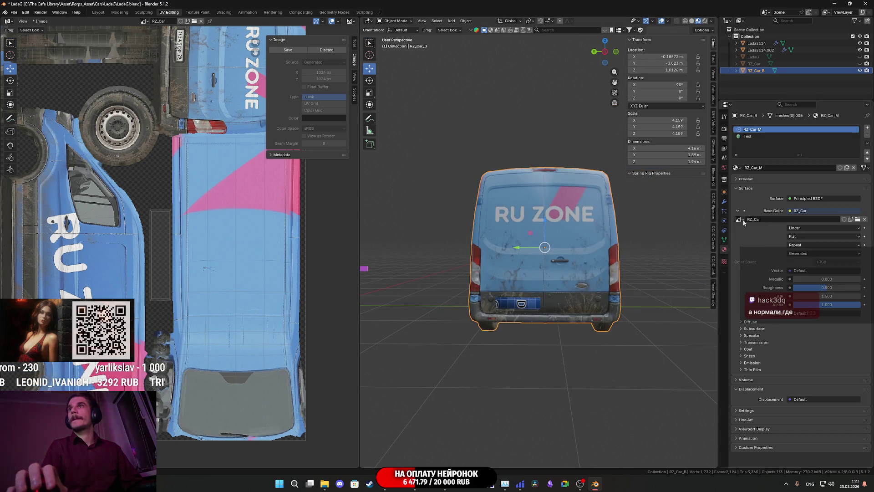
pyautogui.click(755, 136)
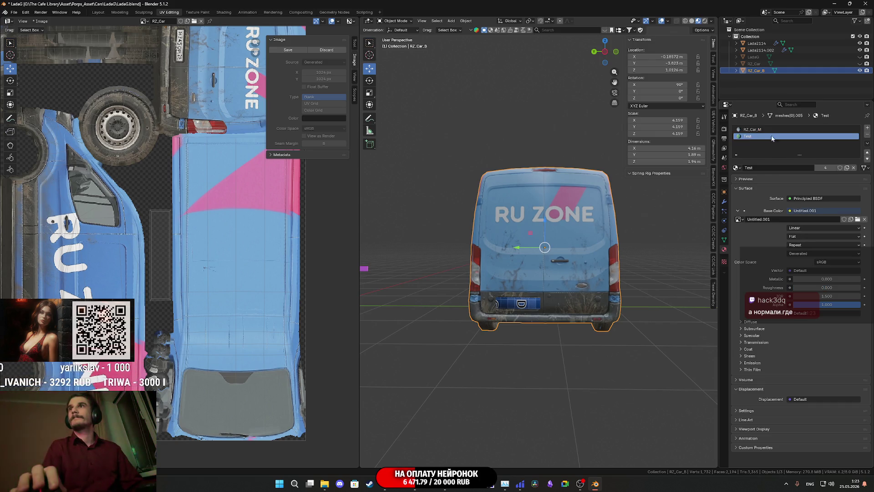
pyautogui.click(868, 134)
pyautogui.moveTo(639, 266); pyautogui.dragTo(546, 267, button='middle')
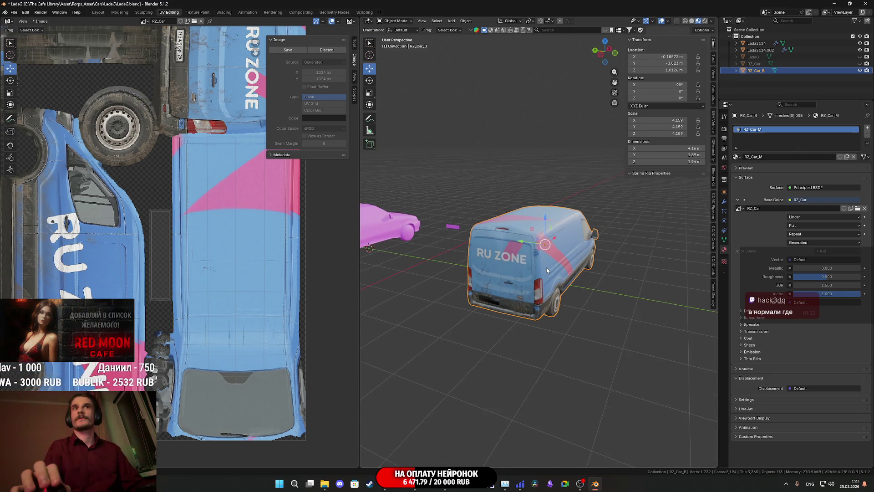
pyautogui.scroll(3, 218, 289)
# Step: Nudge the licence plate's UV island slightly left, then return to Object Mode
pyautogui.moveTo(218, 289); pyautogui.dragTo(226, 282, button='middle')
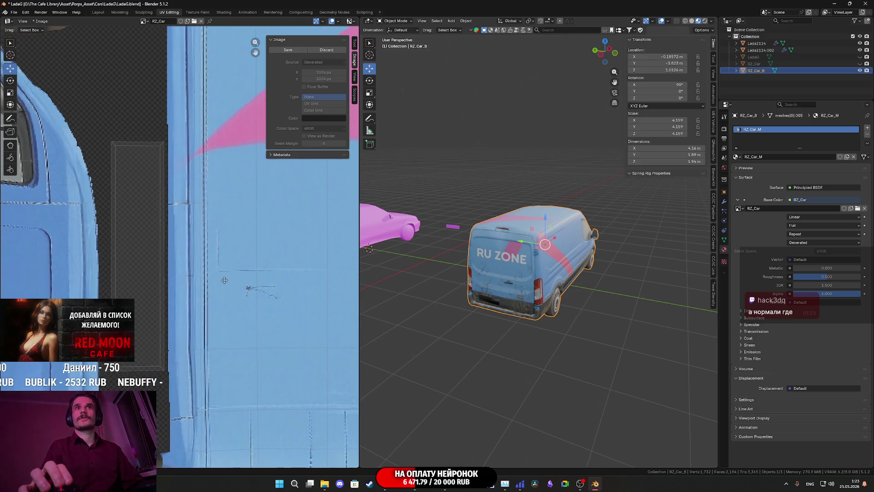
pyautogui.press('Tab')
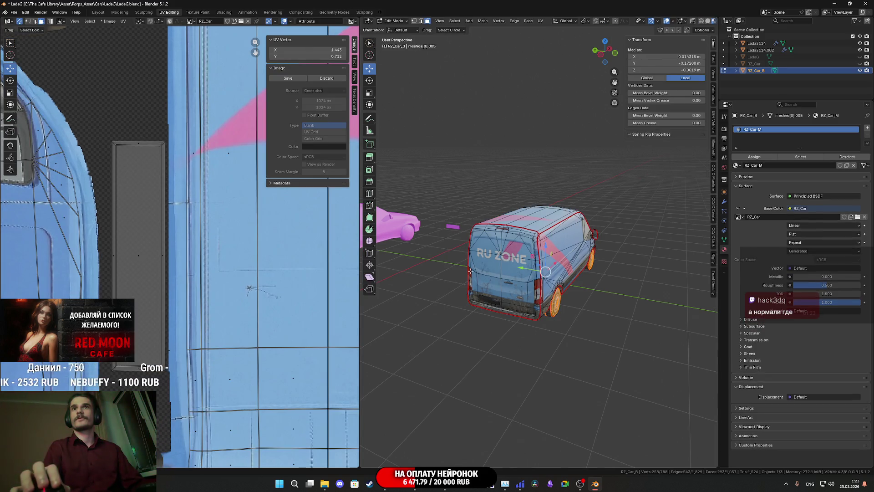
pyautogui.click(138, 251)
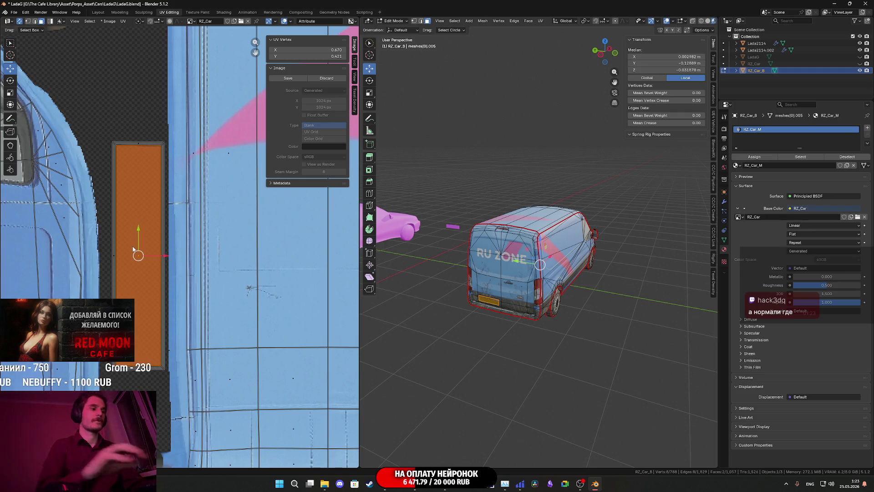
pyautogui.moveTo(169, 258); pyautogui.dragTo(165, 259)
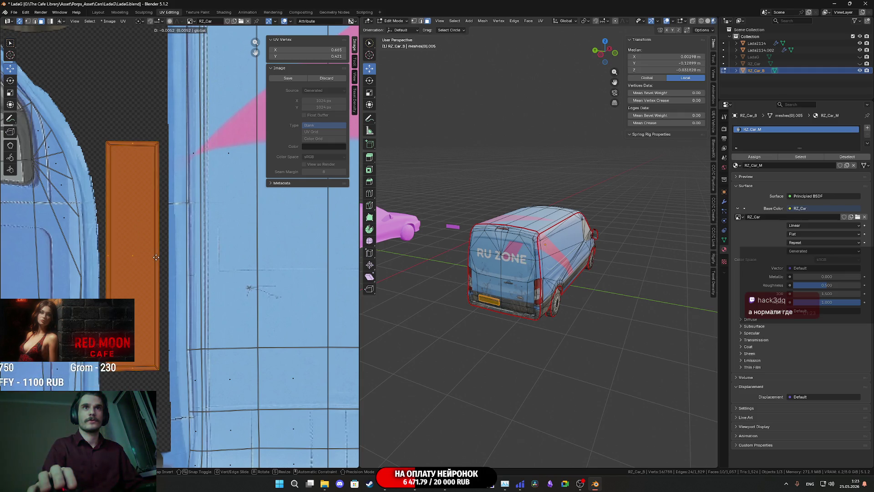
pyautogui.press('Tab')
# Step: Inspect the baked livery on the van from several angles and save the .blend file
pyautogui.scroll(-3, 475, 271)
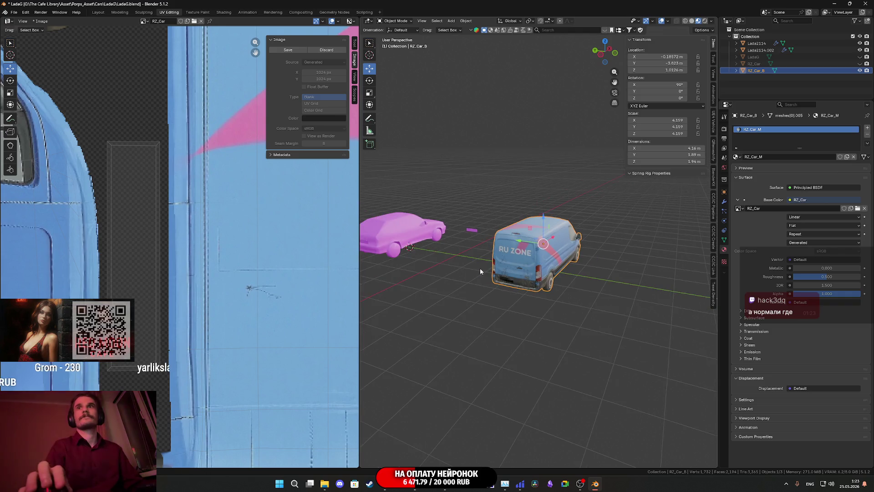
pyautogui.scroll(-4, 495, 273)
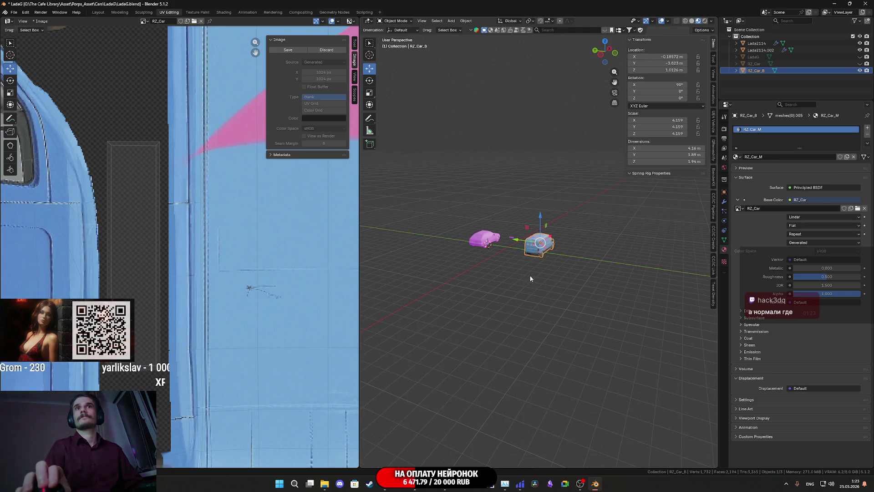
pyautogui.moveTo(534, 272)
pyautogui.mouseDown(button='middle')
pyautogui.moveTo(566, 267)
pyautogui.moveTo(539, 278)
pyautogui.mouseUp(button='middle')
pyautogui.scroll(5, 552, 273)
pyautogui.scroll(-5, 283, 267)
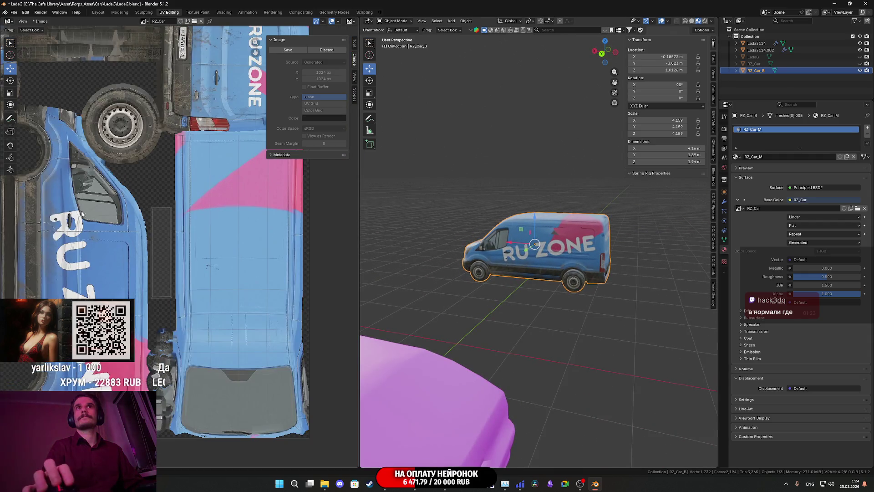
pyautogui.moveTo(283, 268)
pyautogui.mouseDown(button='middle')
pyautogui.moveTo(178, 254)
pyautogui.moveTo(187, 222)
pyautogui.moveTo(172, 223)
pyautogui.mouseUp(button='middle')
pyautogui.moveTo(515, 272); pyautogui.dragTo(547, 276, button='middle')
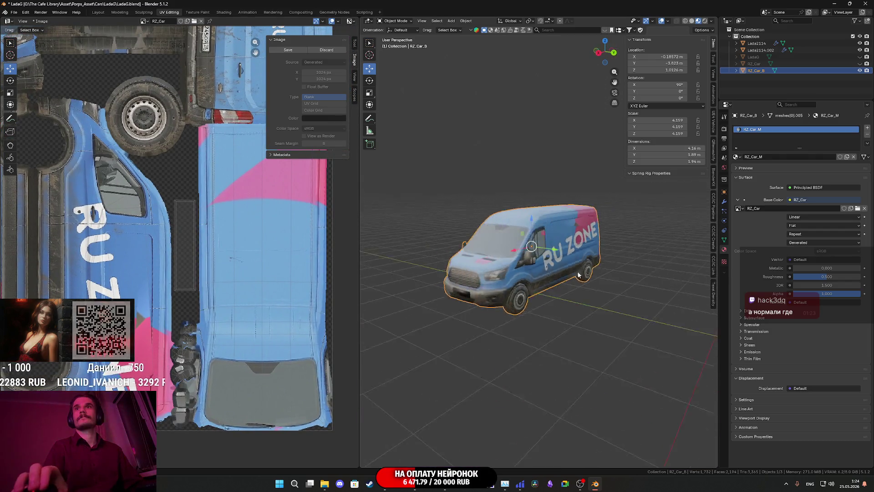
pyautogui.scroll(4, 574, 278)
pyautogui.hotkey('ctrl', 's')
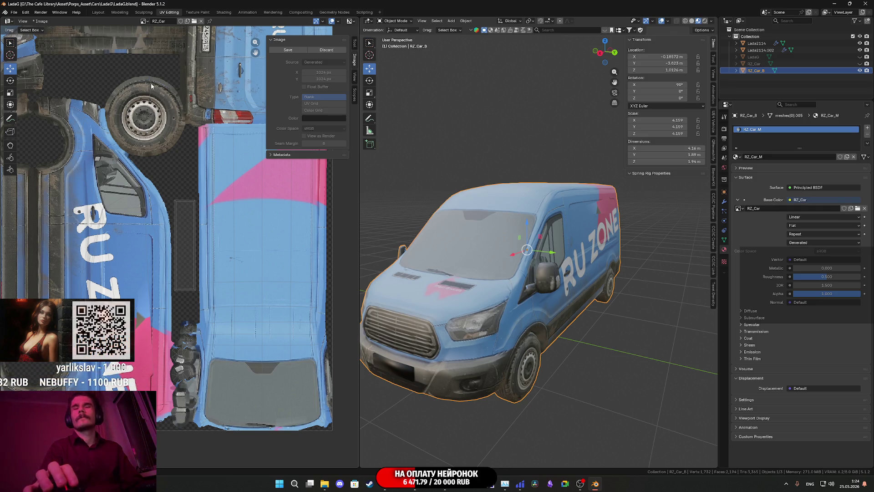
pyautogui.scroll(-2, 279, 175)
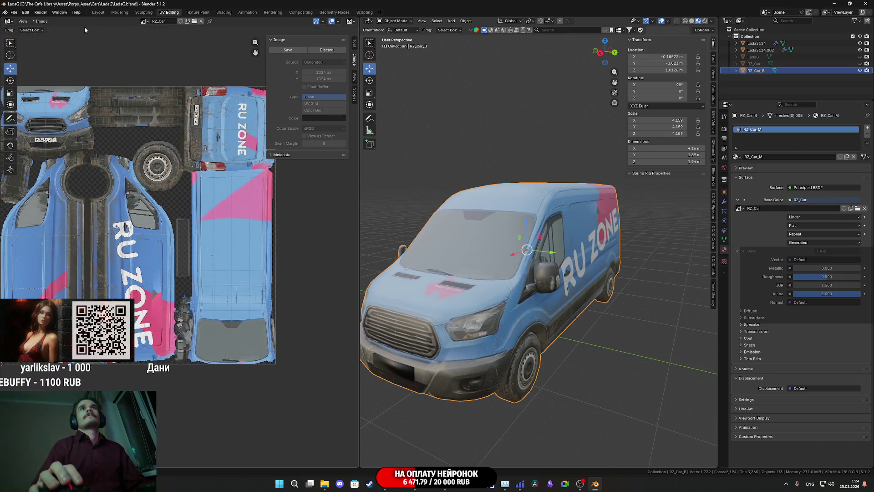
# Step: Begin saving the baked image and create and enter a new RZ_Car folder
pyautogui.click(41, 21)
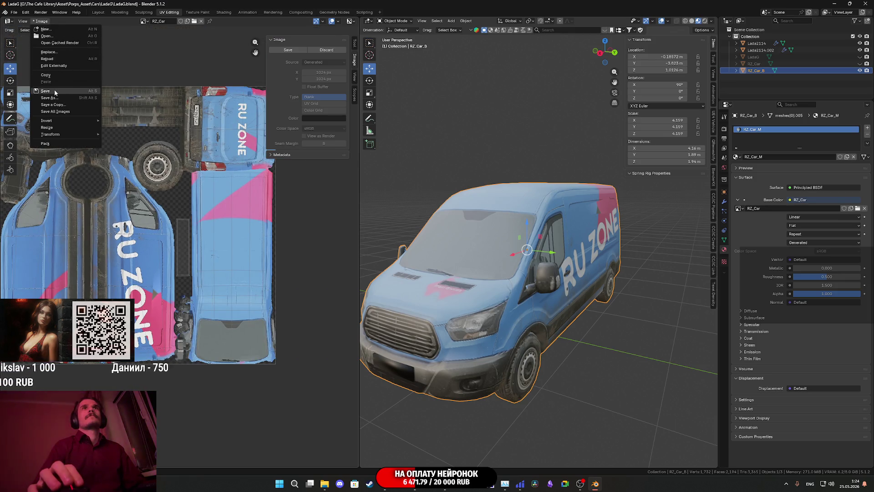
pyautogui.click(53, 90)
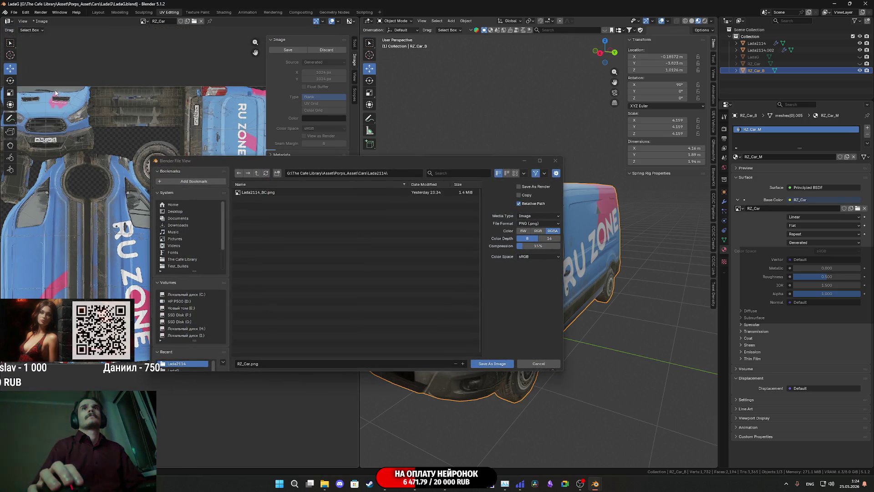
pyautogui.click(278, 173)
pyautogui.write('R')
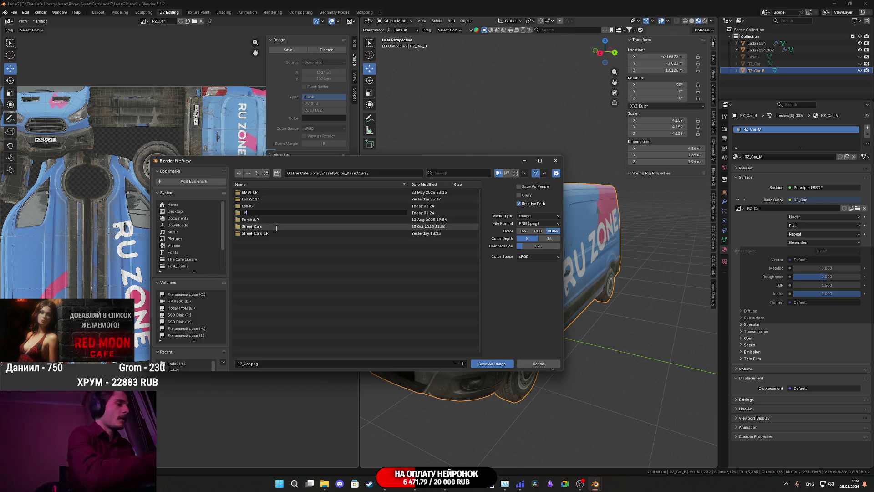
pyautogui.write('Z_Car_')
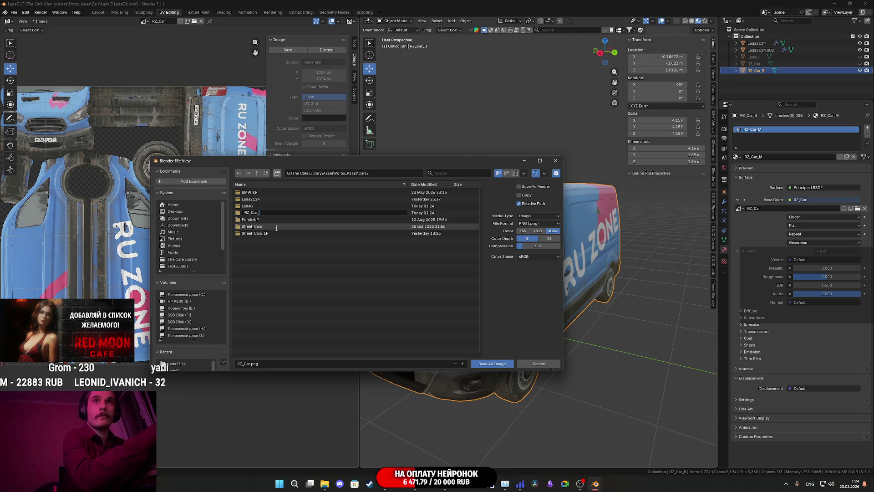
pyautogui.press('BackSpace')
pyautogui.press('Return')
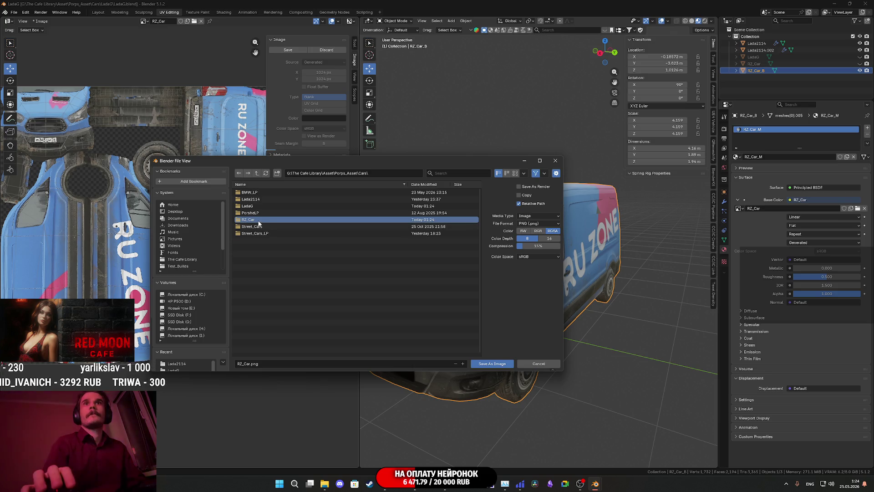
pyautogui.doubleClick(258, 224)
# Step: Save the baked image there as RZ_Car_BC.png
pyautogui.click(275, 360)
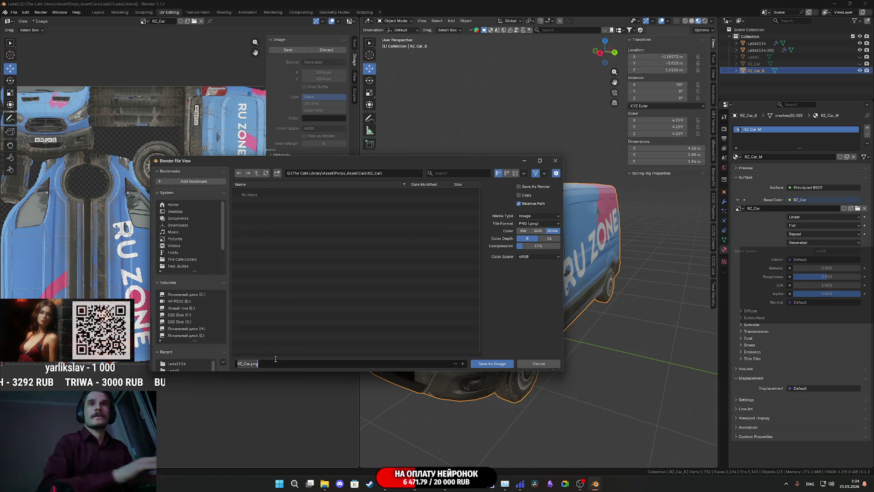
pyautogui.click(276, 359)
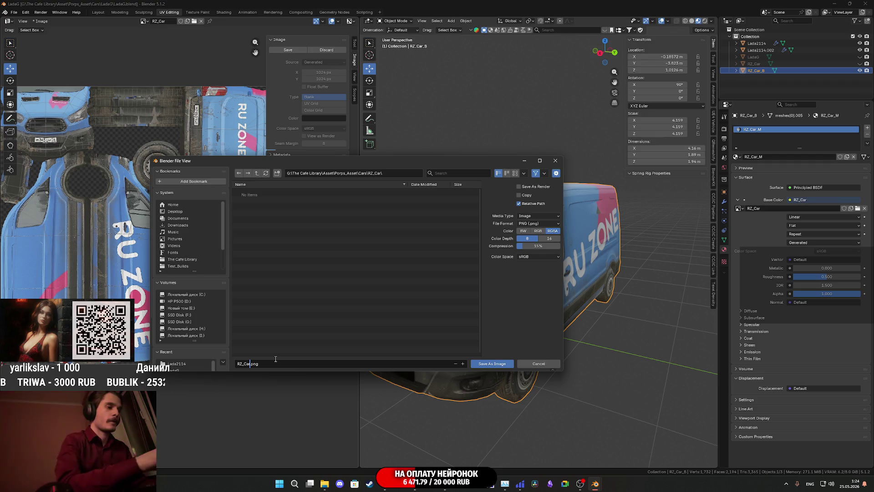
pyautogui.write('_BC')
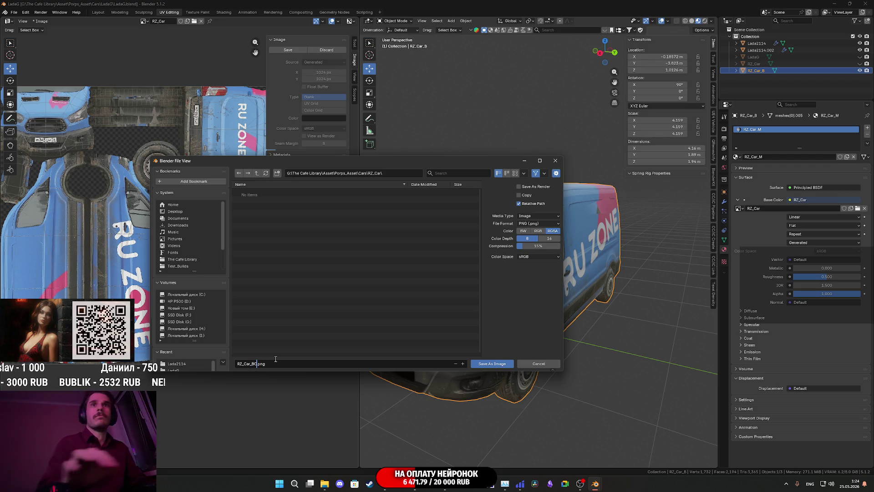
pyautogui.click(494, 364)
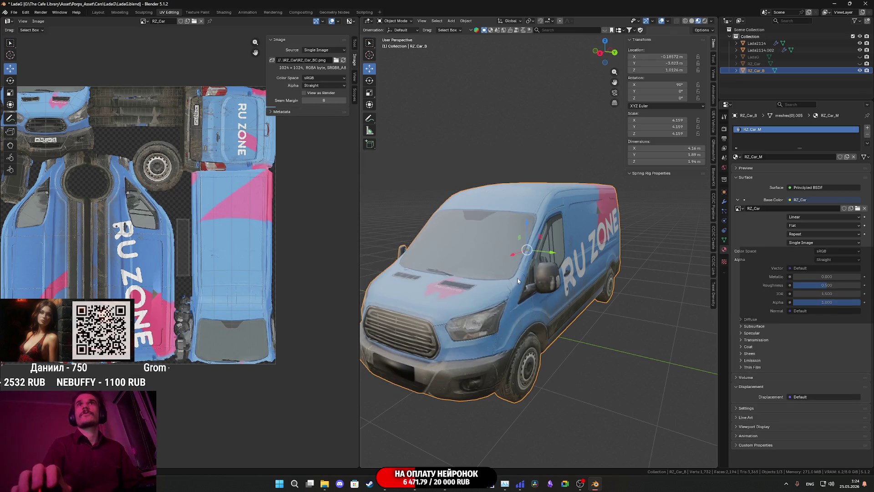
# Step: Save the file and select the whole van mesh in Edit Mode
pyautogui.hotkey('ctrl', 's')
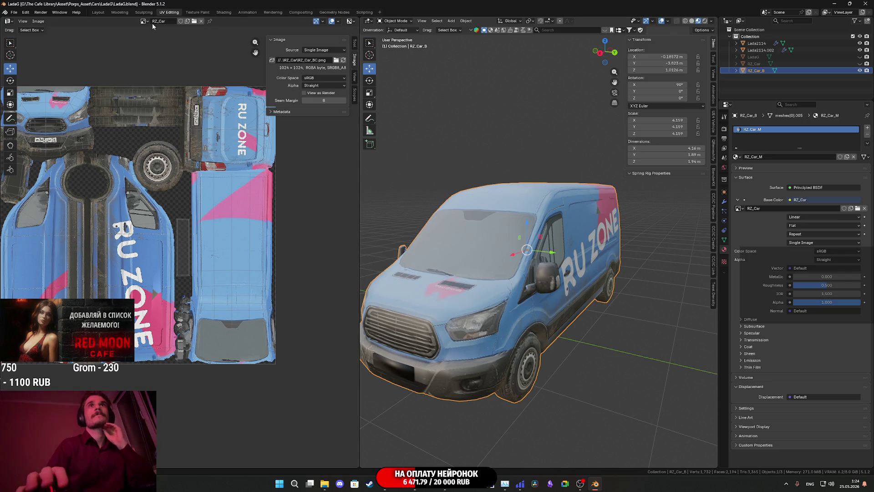
pyautogui.press('Tab')
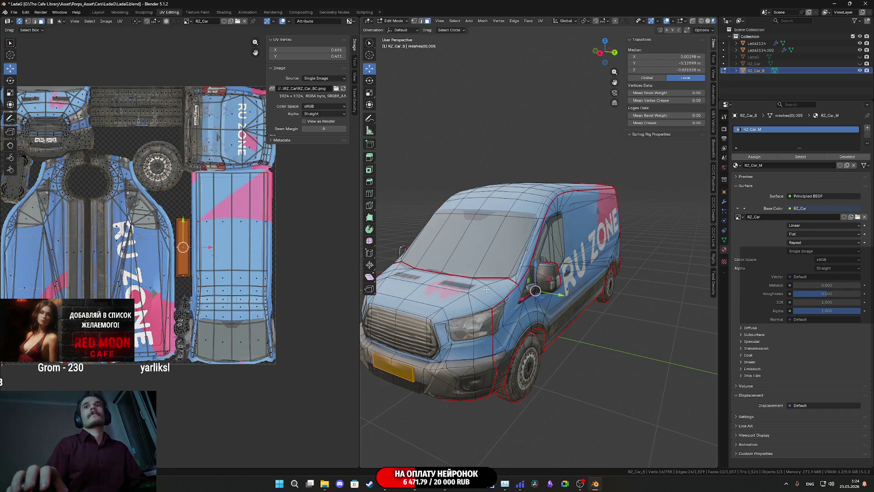
pyautogui.press('a')
# Step: Export the UV layout as RZ_Car_UV.png into the RZ_Car folder
pyautogui.click(118, 21)
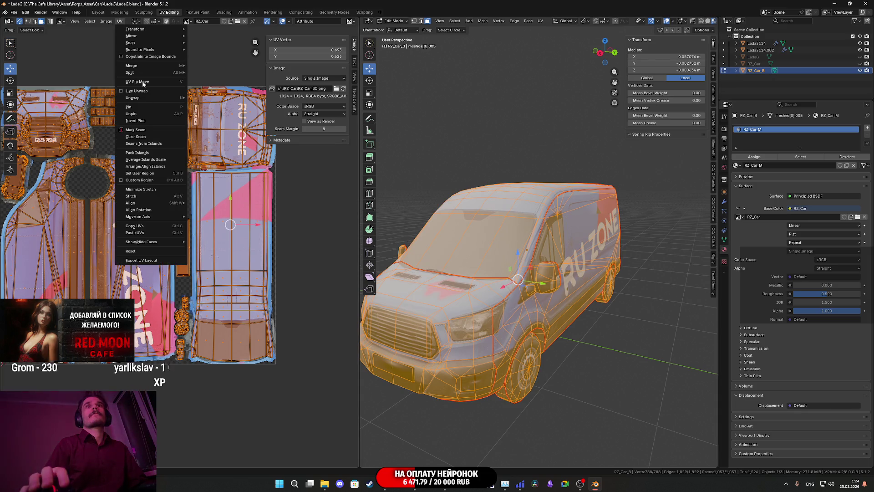
pyautogui.click(151, 259)
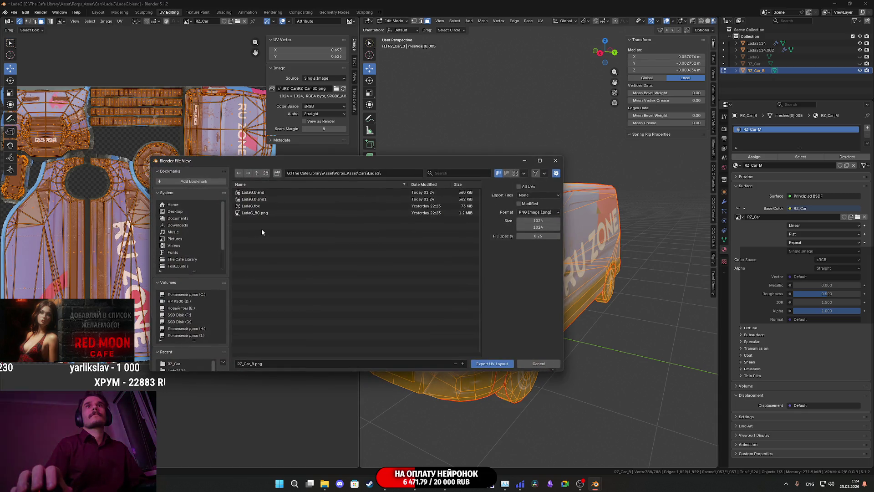
pyautogui.click(257, 174)
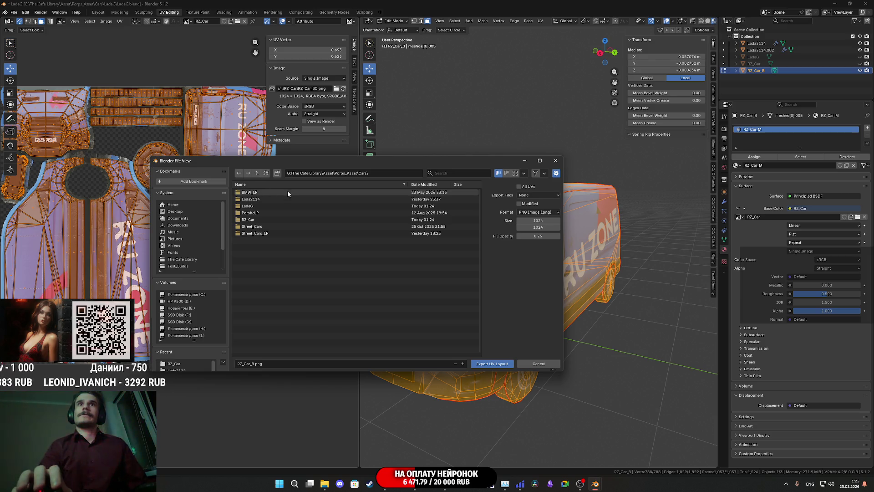
pyautogui.doubleClick(262, 220)
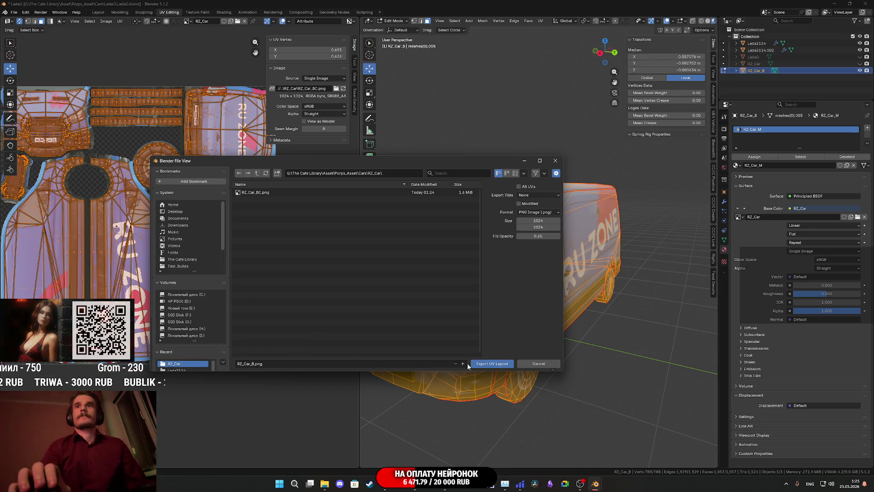
pyautogui.click(258, 365)
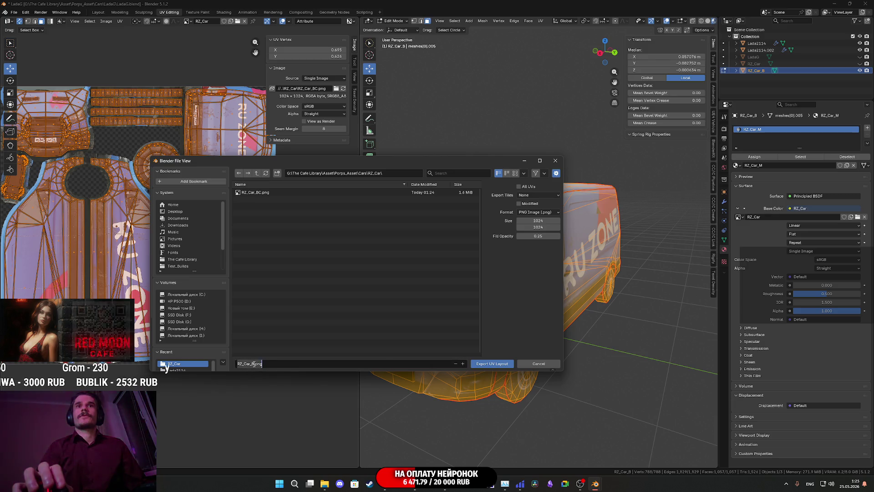
pyautogui.press('BackSpace')
pyautogui.write('UV')
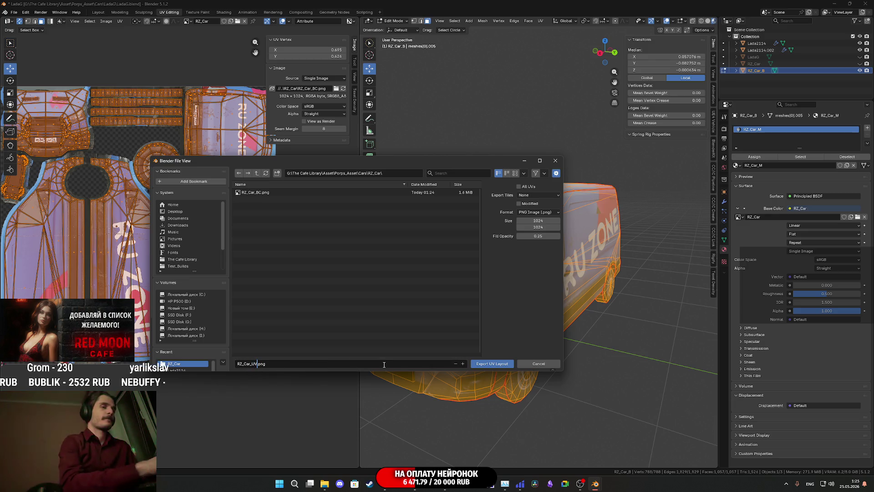
pyautogui.press('Return')
pyautogui.click(496, 363)
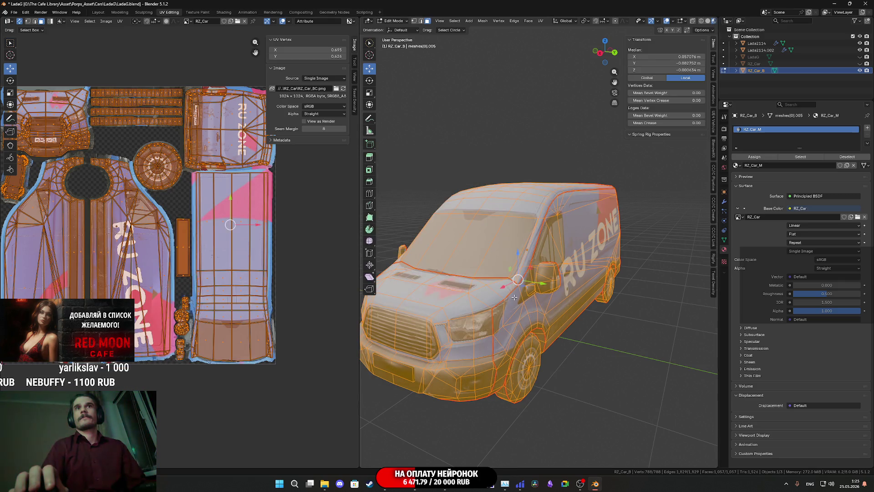
# Step: Return to Object Mode and inspect the RU ZONE logo along the van's side
pyautogui.press('Tab')
pyautogui.scroll(-4, 510, 295)
pyautogui.scroll(4, 508, 294)
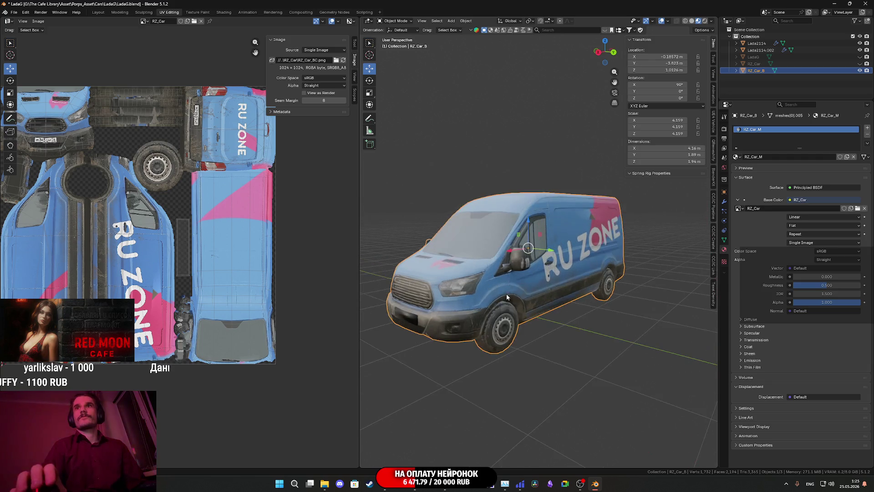
pyautogui.moveTo(507, 294)
pyautogui.mouseDown(button='middle')
pyautogui.moveTo(483, 296)
pyautogui.moveTo(491, 296)
pyautogui.mouseUp(button='middle')
pyautogui.scroll(10, 491, 297)
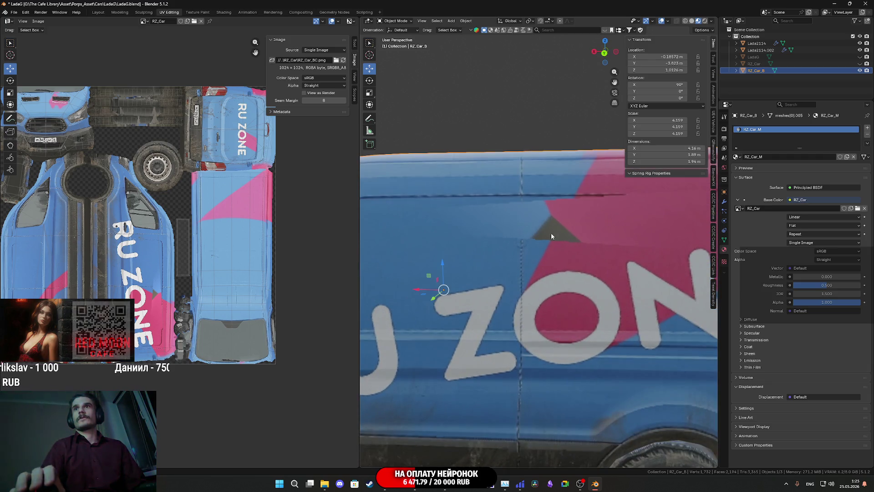
pyautogui.scroll(-5, 538, 273)
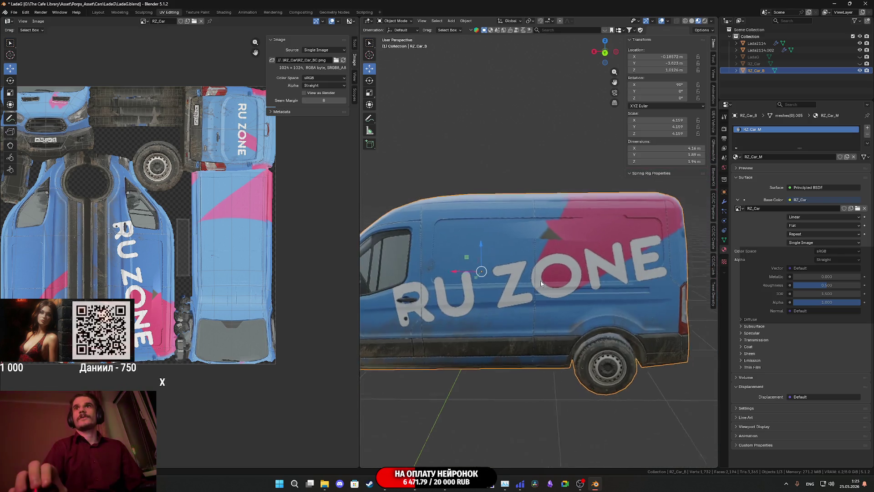
pyautogui.moveTo(541, 282); pyautogui.dragTo(518, 312, button='middle')
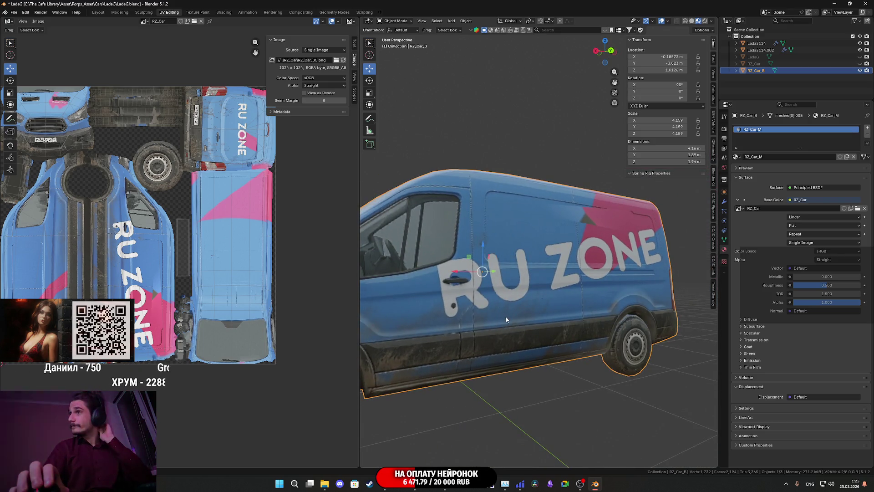